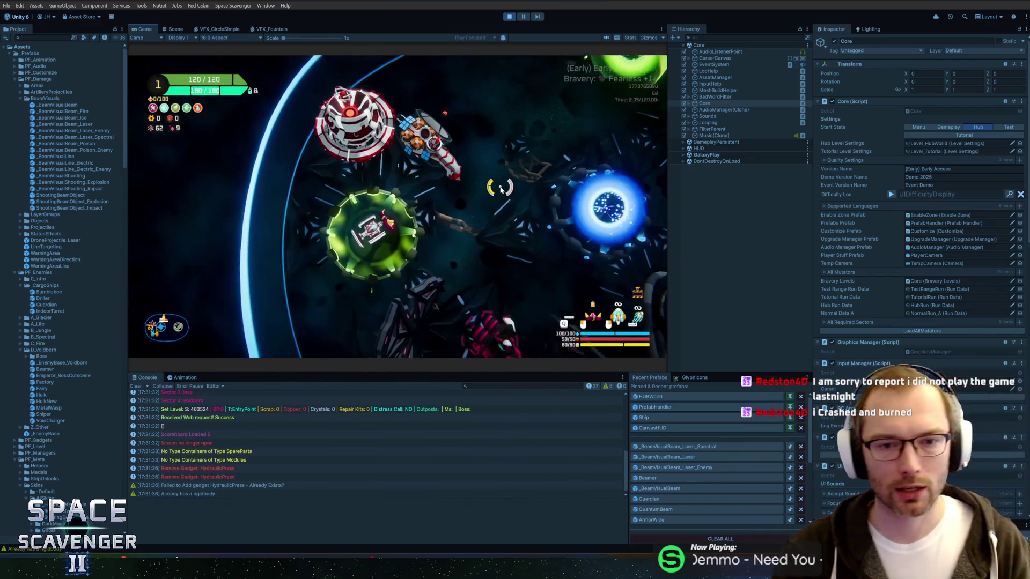
Step: Fire the laser at hub targets and enter 'ship' in the debug console
{"action": "left_click", "coordinate": [513, 181]}
{"action": "mouse_move", "coordinate": [513, 181]}
{"action": "left_mouse_down"}
{"action": "mouse_move", "coordinate": [584, 160]}
{"action": "mouse_move", "coordinate": [537, 129]}
{"action": "mouse_move", "coordinate": [340, 81]}
{"action": "mouse_move", "coordinate": [375, 82]}
{"action": "left_mouse_up"}
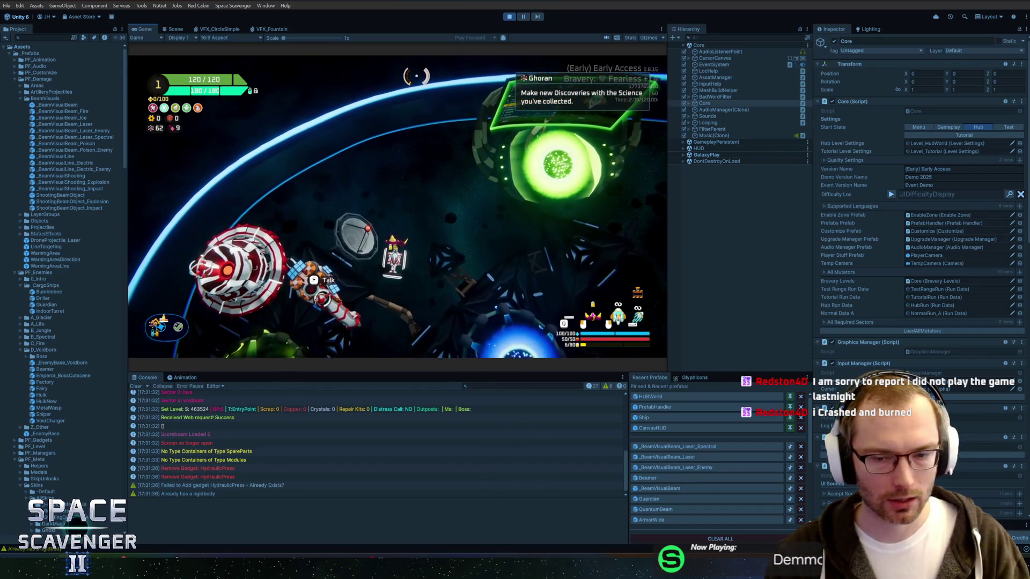
{"action": "key", "text": "grave"}
{"action": "type", "text": "ship"}
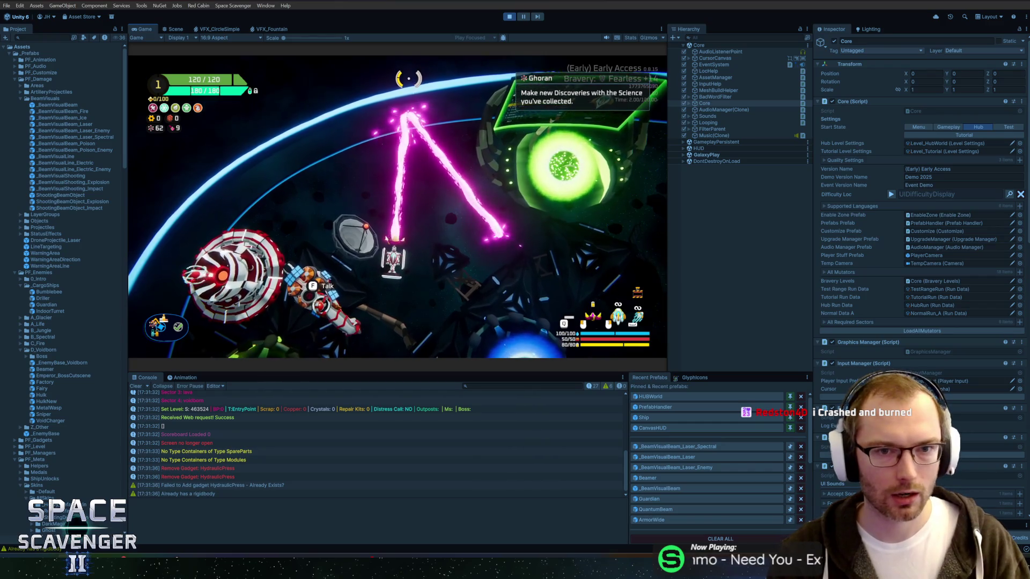
Step: Swing the laser aim left and fly from the green planet toward the blue portal
{"action": "mouse_move", "coordinate": [408, 78]}
{"action": "left_mouse_down"}
{"action": "mouse_move", "coordinate": [292, 88]}
{"action": "mouse_move", "coordinate": [288, 108]}
{"action": "mouse_move", "coordinate": [342, 112]}
{"action": "mouse_move", "coordinate": [276, 134]}
{"action": "mouse_move", "coordinate": [604, 172]}
{"action": "mouse_move", "coordinate": [538, 177]}
{"action": "mouse_move", "coordinate": [511, 120]}
{"action": "mouse_move", "coordinate": [473, 121]}
{"action": "mouse_move", "coordinate": [493, 182]}
{"action": "mouse_move", "coordinate": [429, 203]}
{"action": "left_mouse_up"}
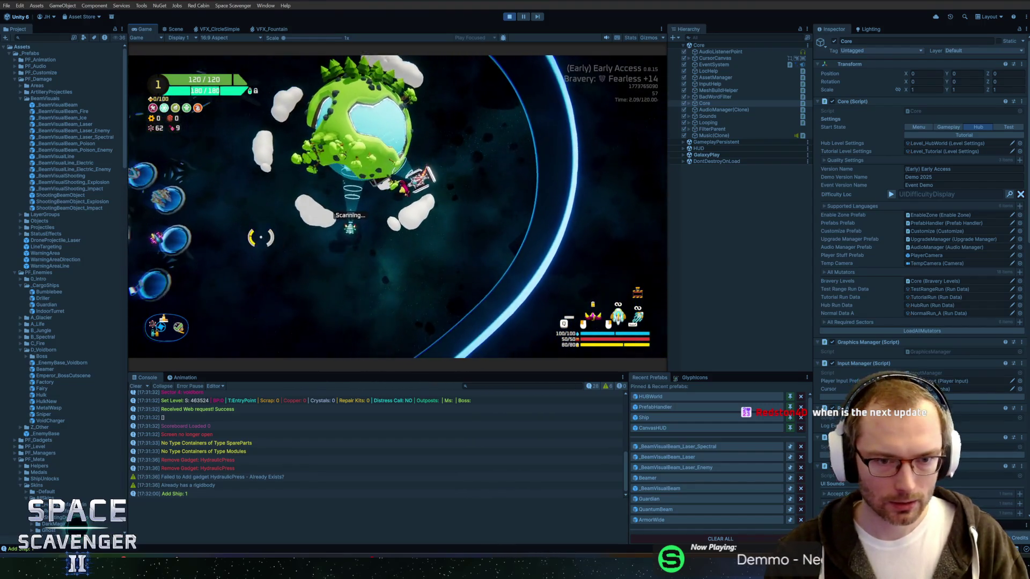
{"action": "key", "text": "a"}
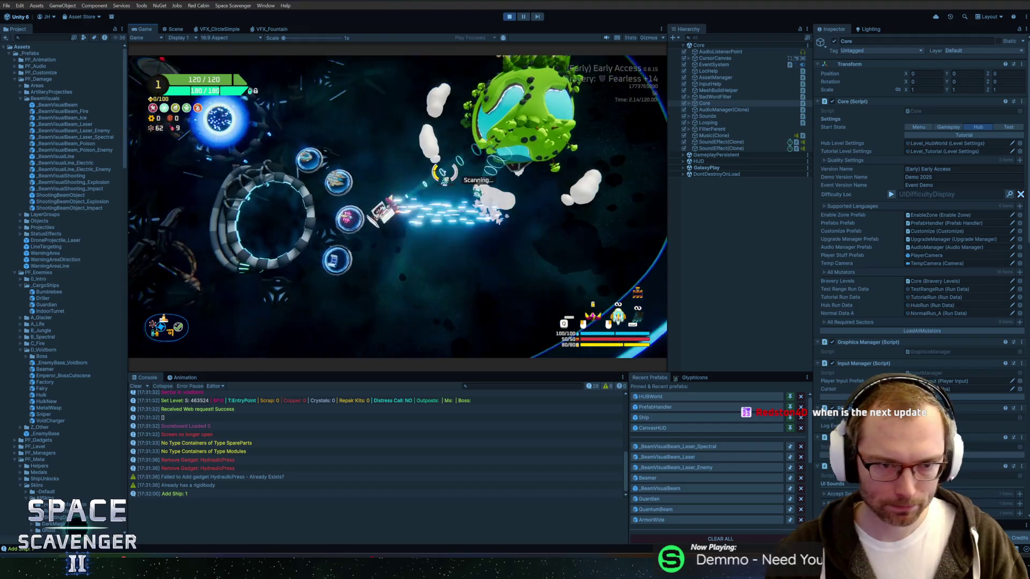
{"action": "key", "text": "w"}
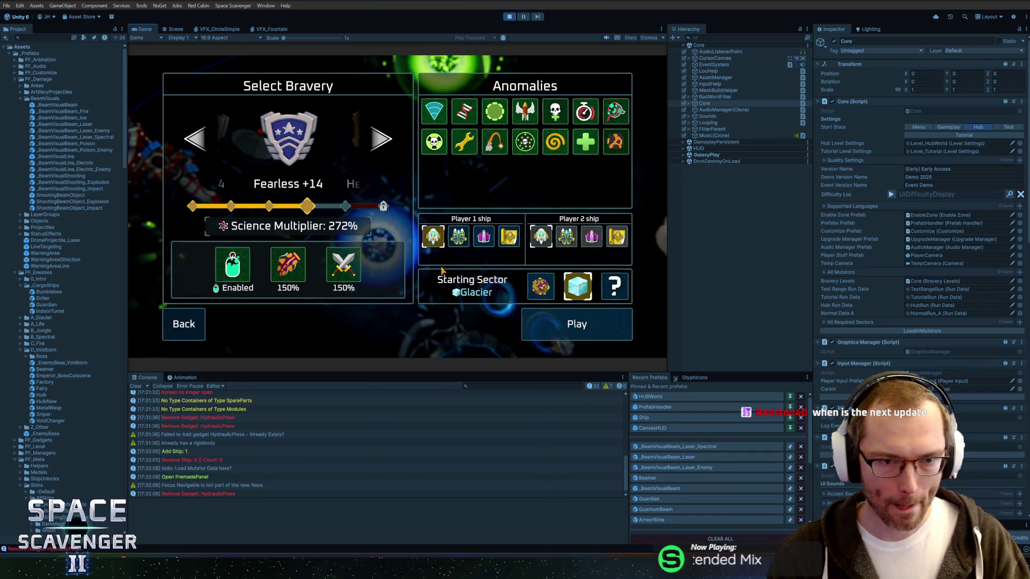
Step: Start the Heroic +14 run in the Glacier sector
{"action": "left_click", "coordinate": [570, 333]}
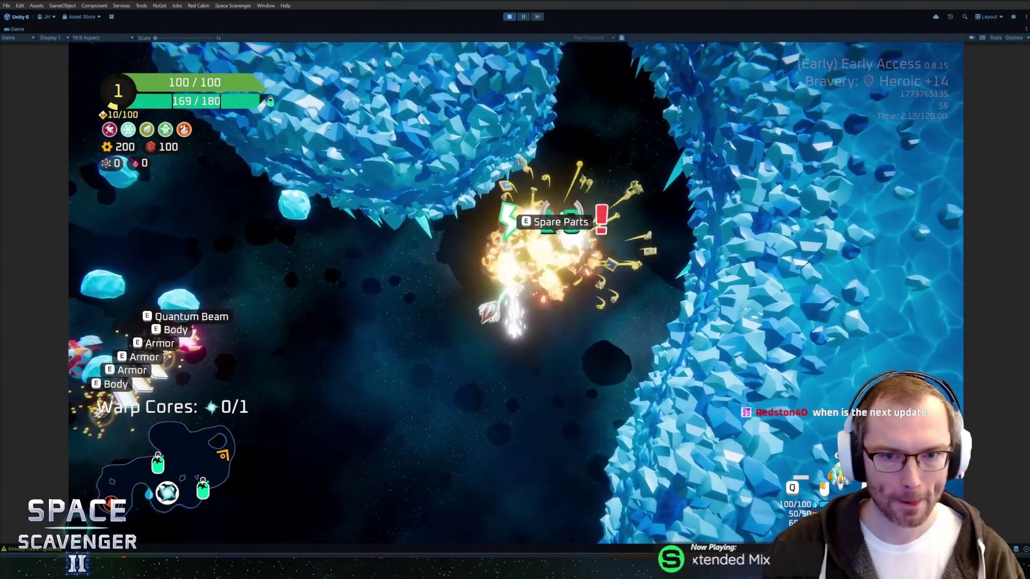
Step: Run the DamageOverall debug command and attach the teal part onto the ship grid
{"action": "key", "text": "grave"}
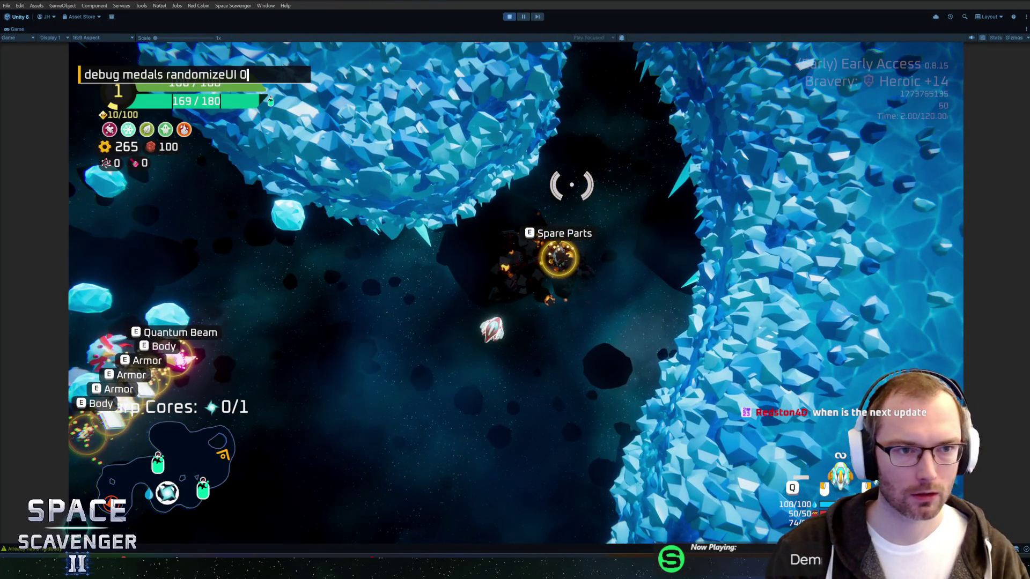
{"action": "key", "text": "Tab"}
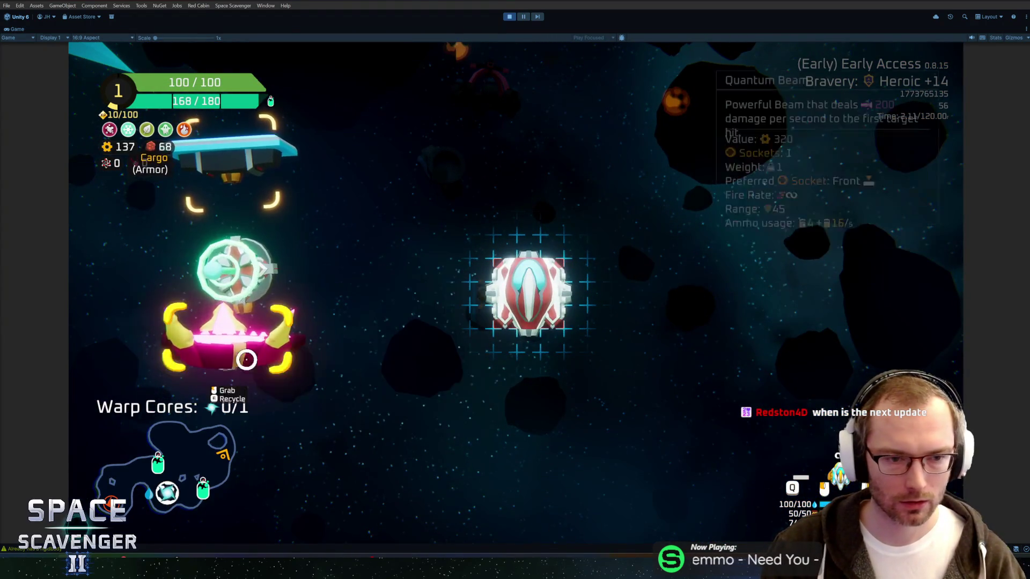
{"action": "left_click_drag", "start_coordinate": [246, 359], "coordinate": [482, 310]}
{"action": "key", "text": "Tab"}
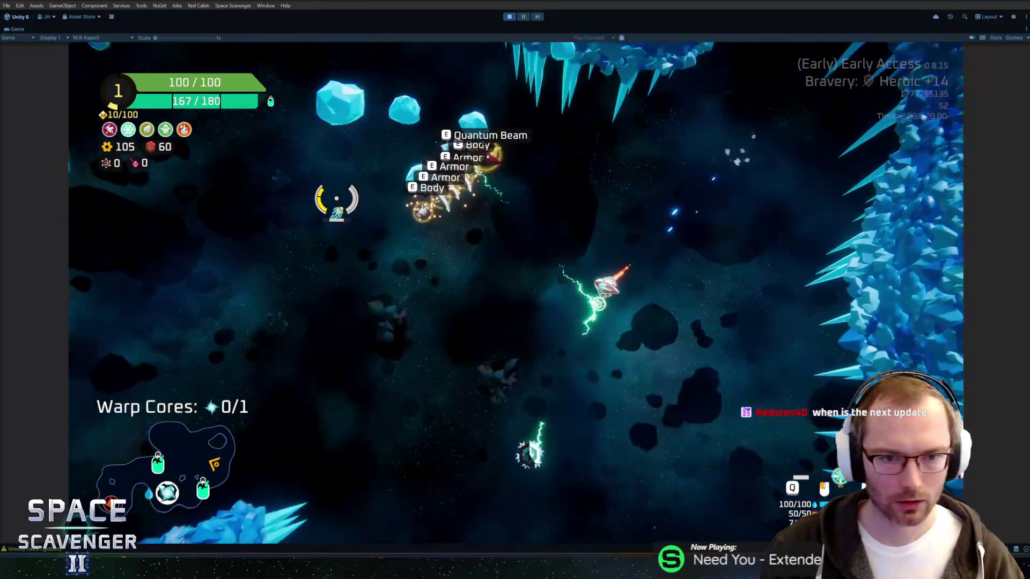
Step: Fly to the Oxygen Station and take the 75 copper reward
{"action": "key", "text": "a"}
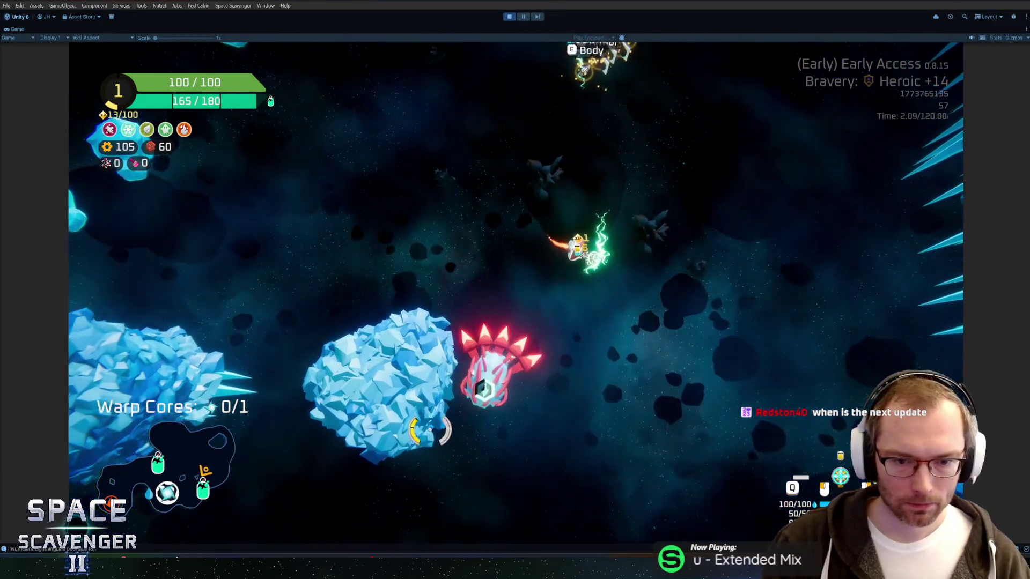
{"action": "key", "text": "s"}
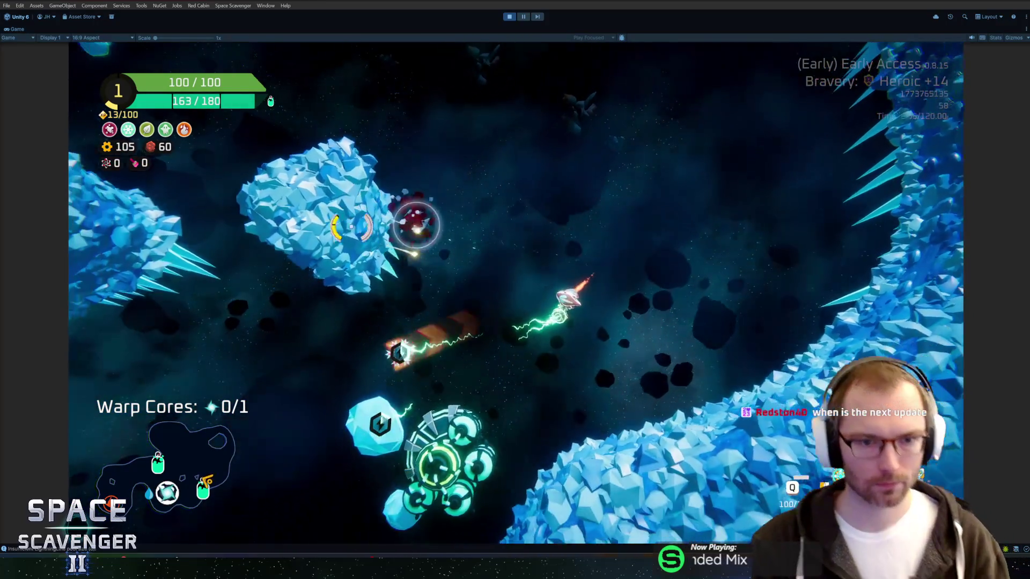
{"action": "key", "text": "e"}
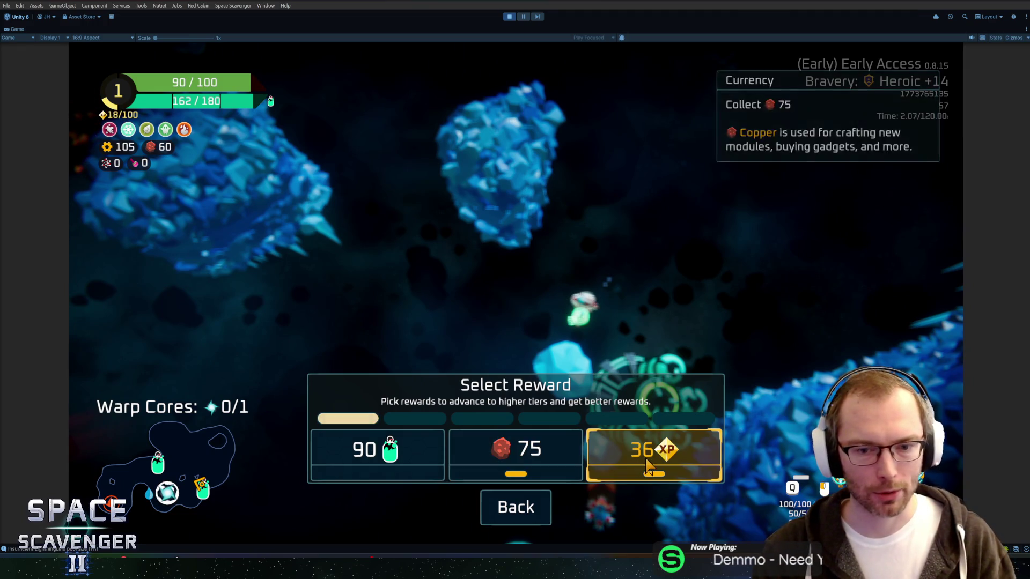
{"action": "left_click", "coordinate": [526, 459]}
Step: Circle the ice planet collecting copper and grab the sector's warp core
{"action": "key", "text": "a"}
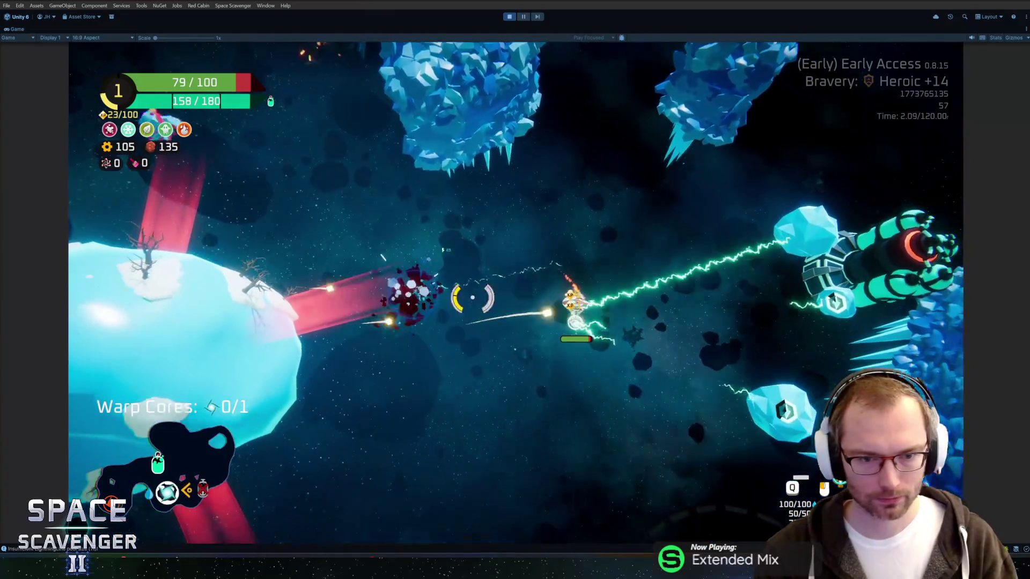
{"action": "key", "text": "s"}
{"action": "key", "text": "a"}
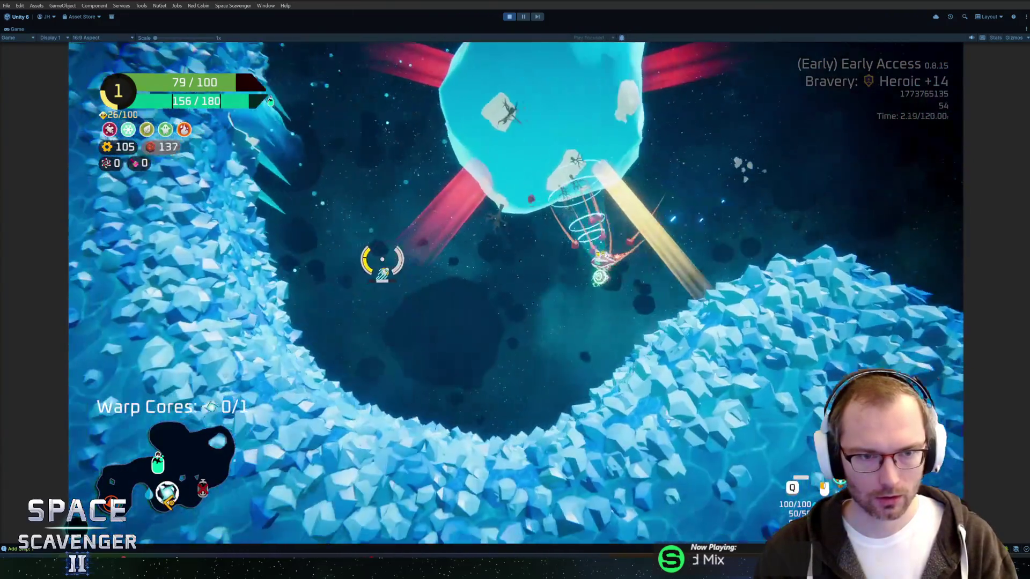
{"action": "key", "text": "d"}
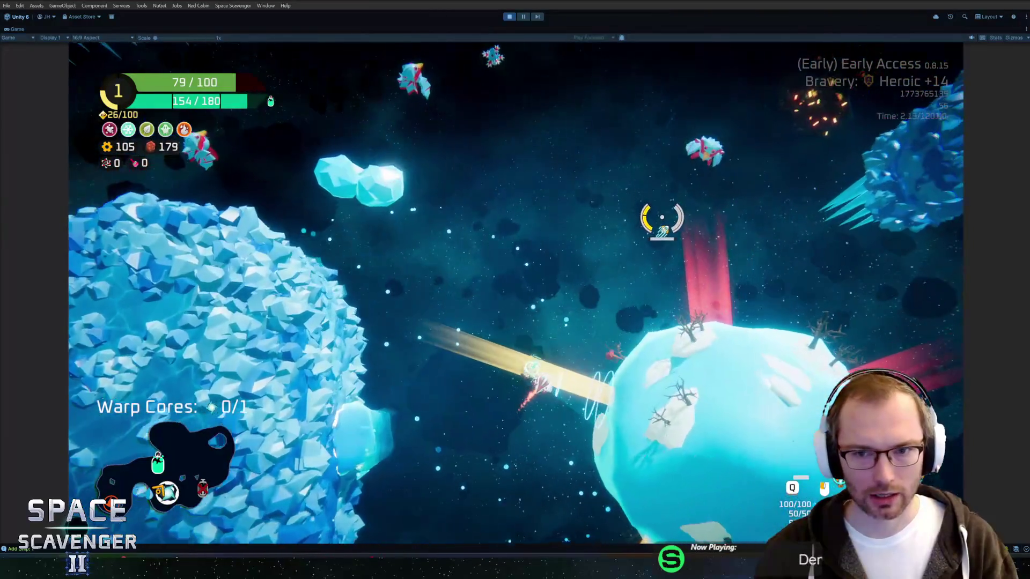
{"action": "key", "text": "d"}
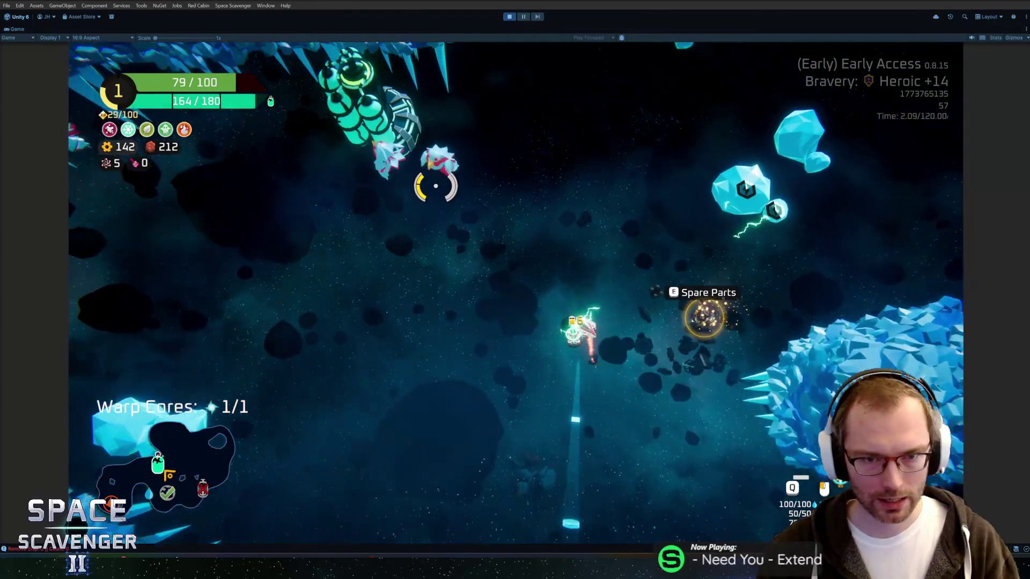
{"action": "key", "text": "d"}
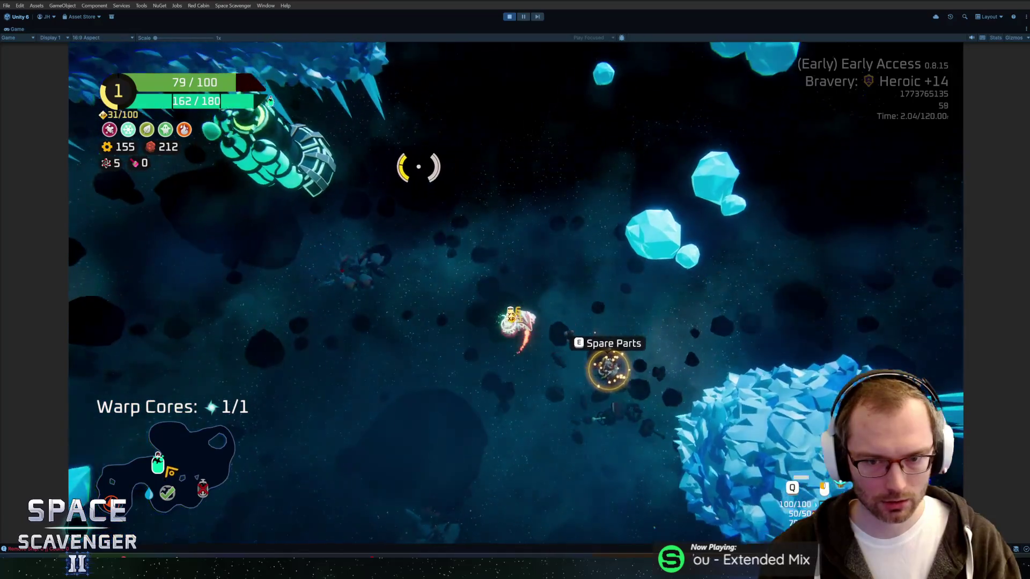
{"action": "key", "text": "e"}
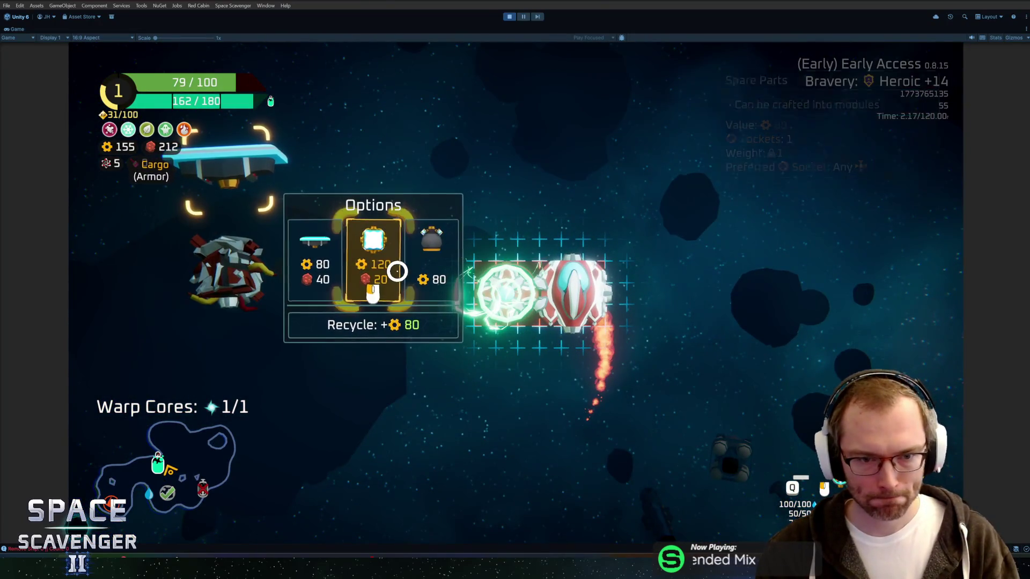
Step: Stow the Armor part in cargo and claim the scrap reward at the Oxygen Station
{"action": "key", "text": "e"}
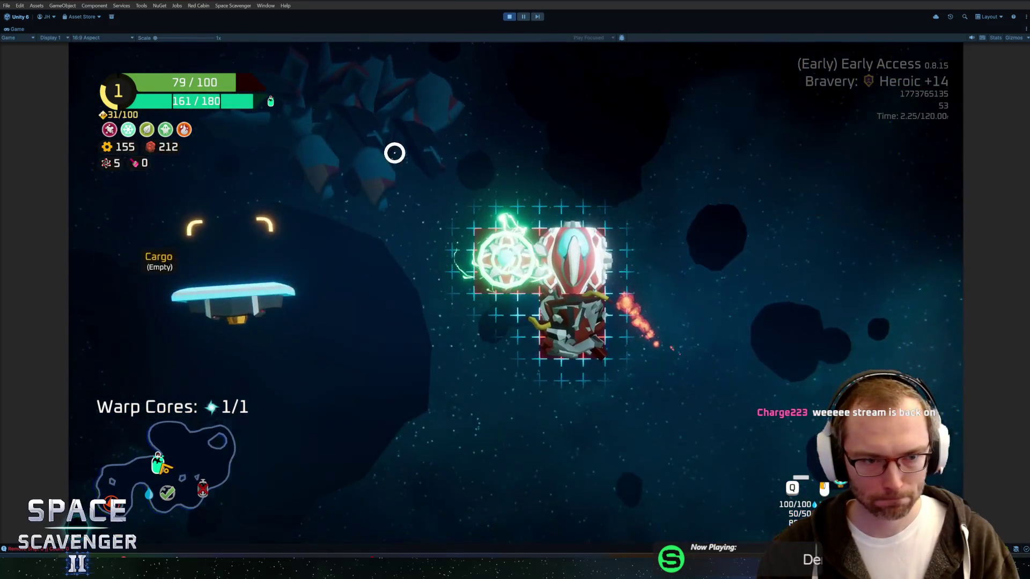
{"action": "key", "text": "e"}
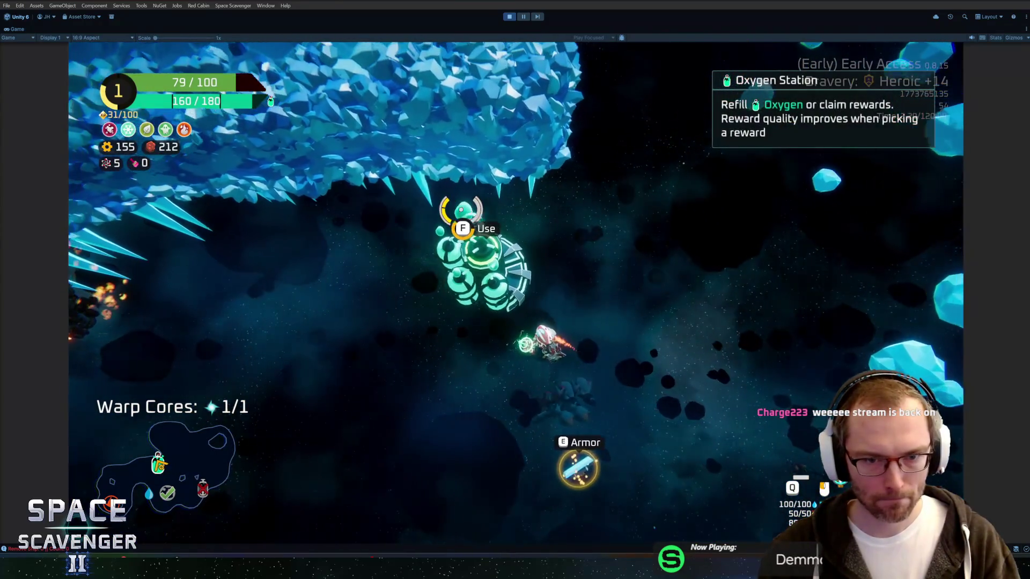
{"action": "key", "text": "e"}
{"action": "left_click", "coordinate": [601, 445]}
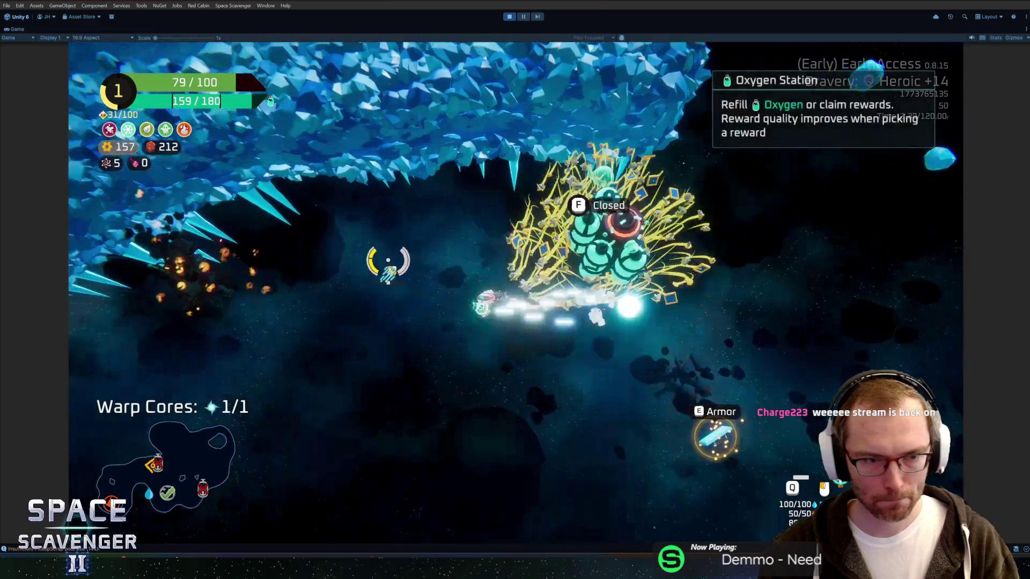
Step: Fly through the asteroid field to the Spare Parts and attach the Body part to the ship
{"action": "key", "text": "s"}
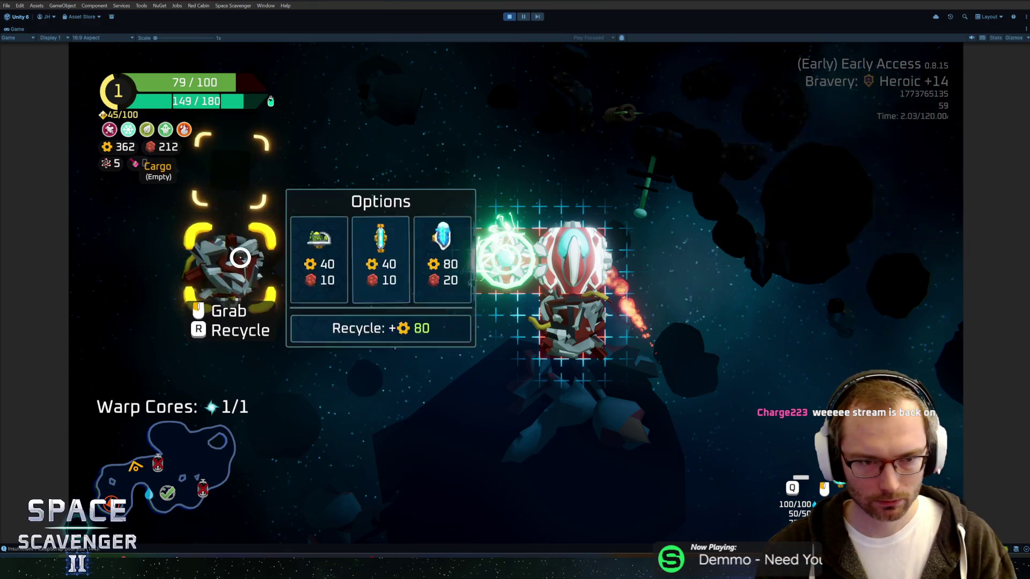
{"action": "key", "text": "w"}
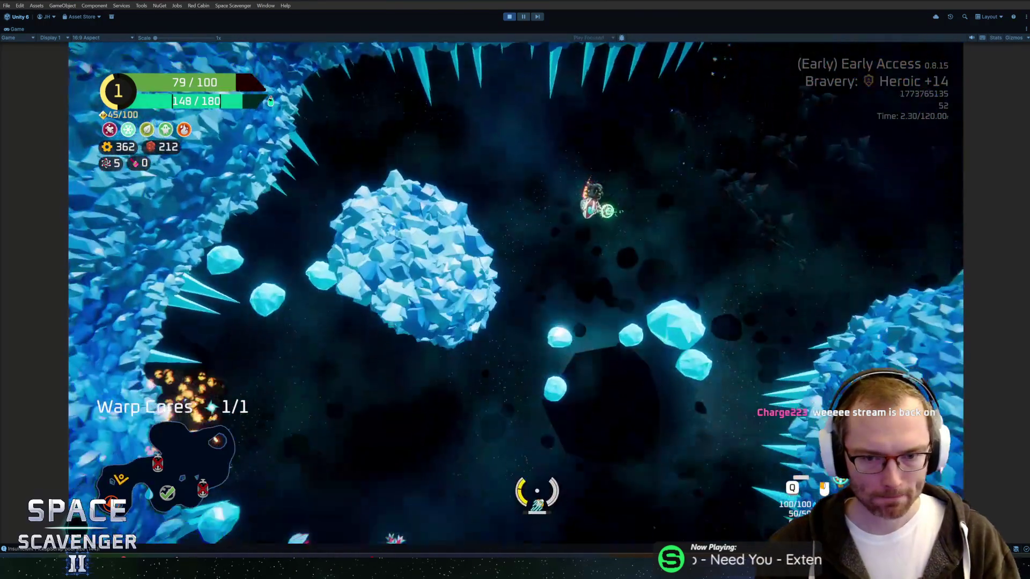
{"action": "key", "text": "w"}
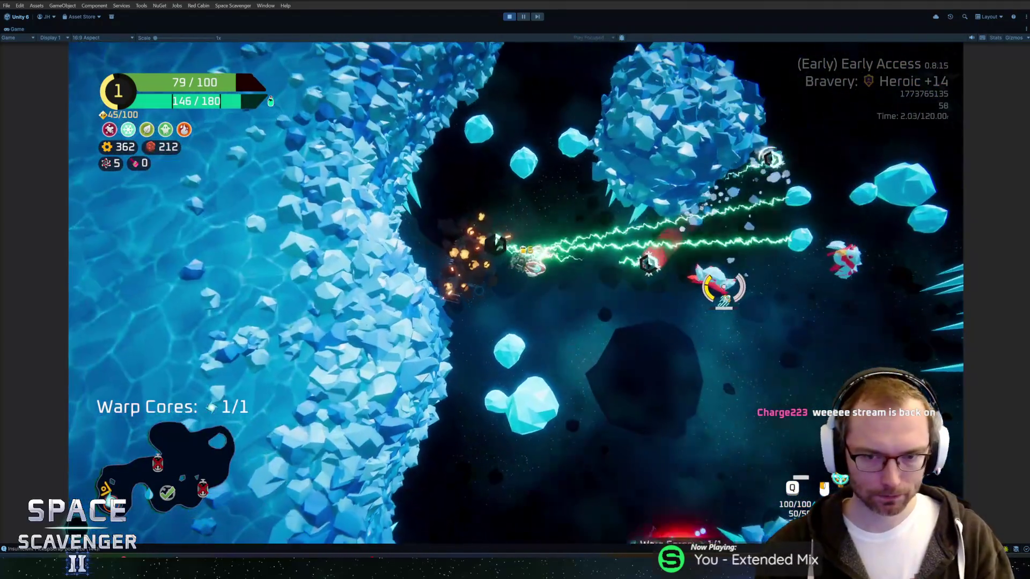
{"action": "key", "text": "a"}
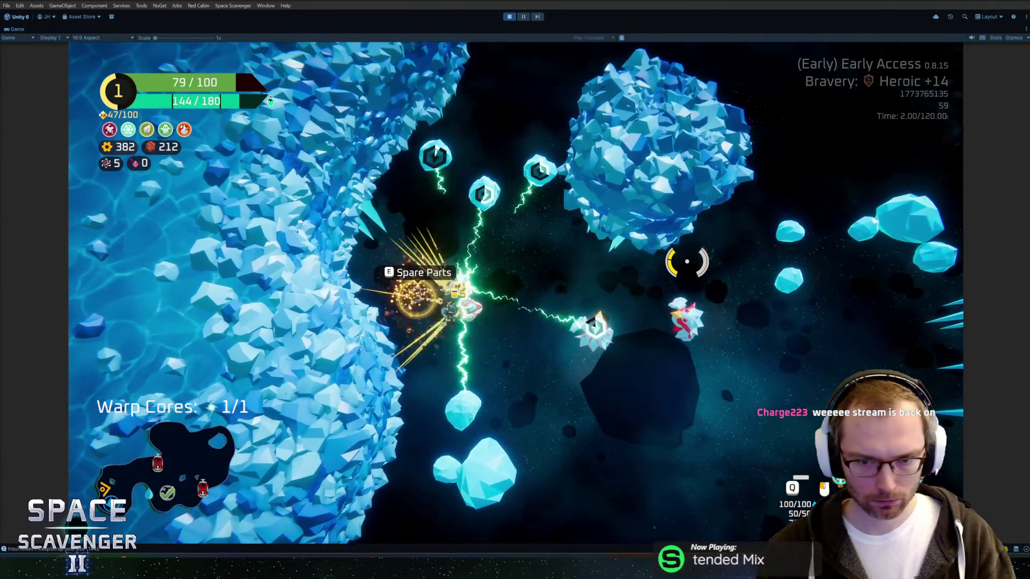
{"action": "key", "text": "d"}
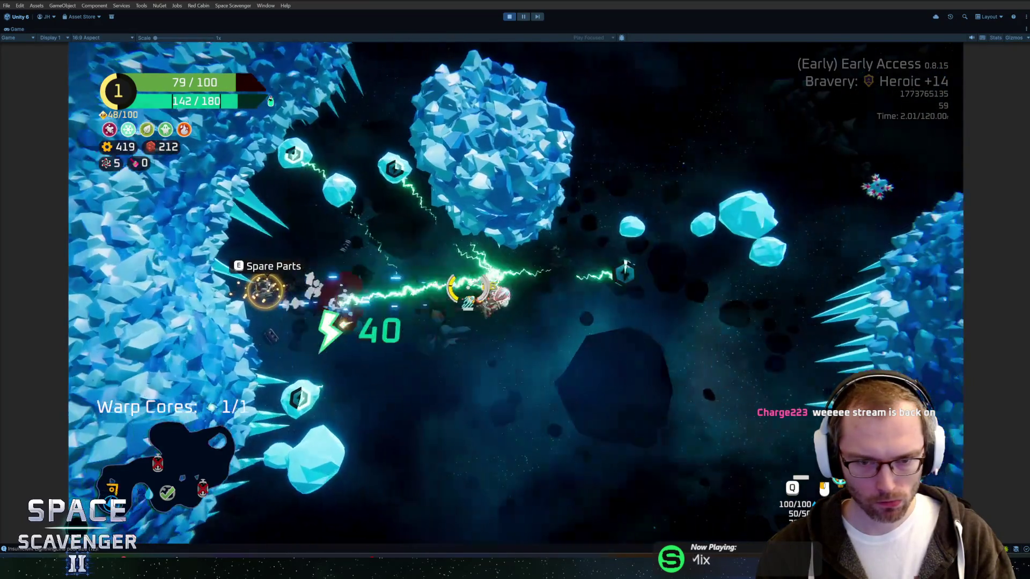
{"action": "key", "text": "e"}
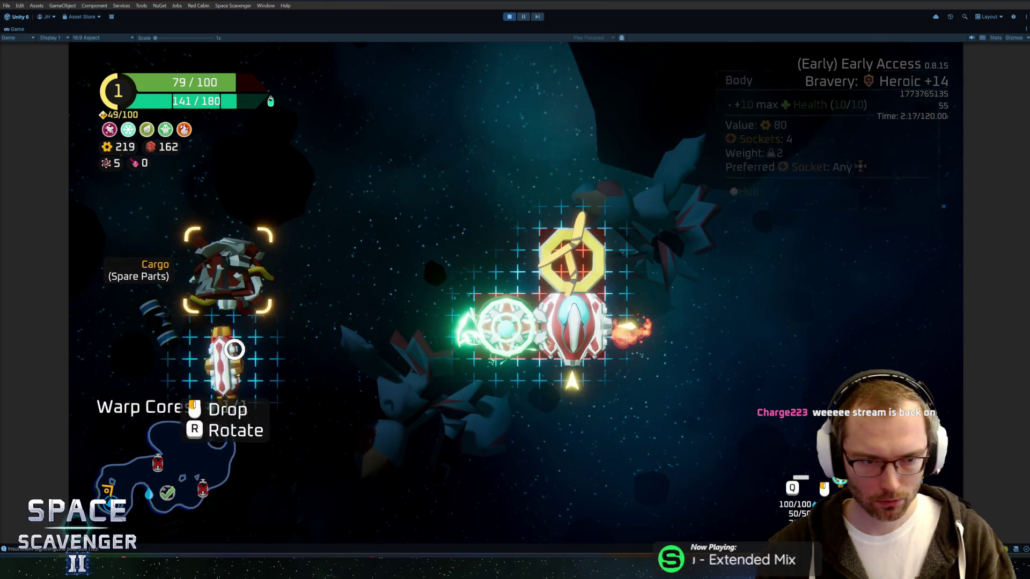
{"action": "left_click", "coordinate": [234, 350]}
{"action": "key", "text": "e"}
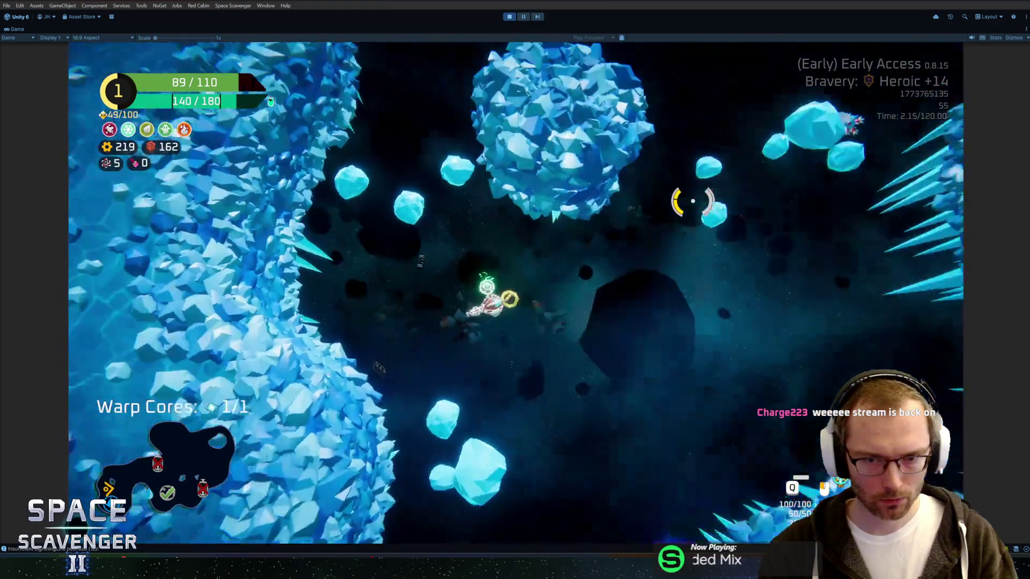
Step: Steer through the crystals onto the warp gate and warp out of the Glacier sector
{"action": "key", "text": "w"}
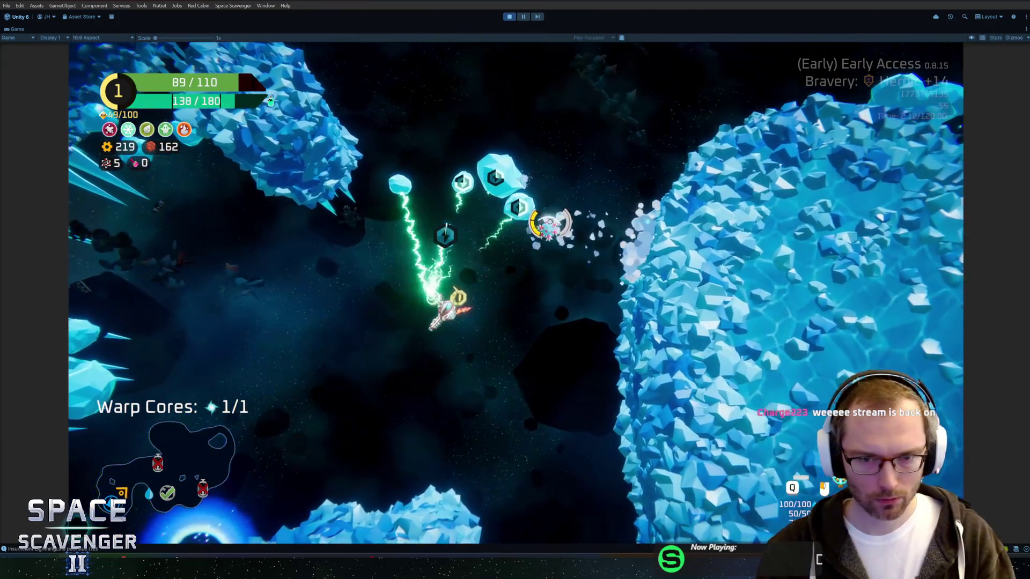
{"action": "key", "text": "s"}
{"action": "key", "text": "a"}
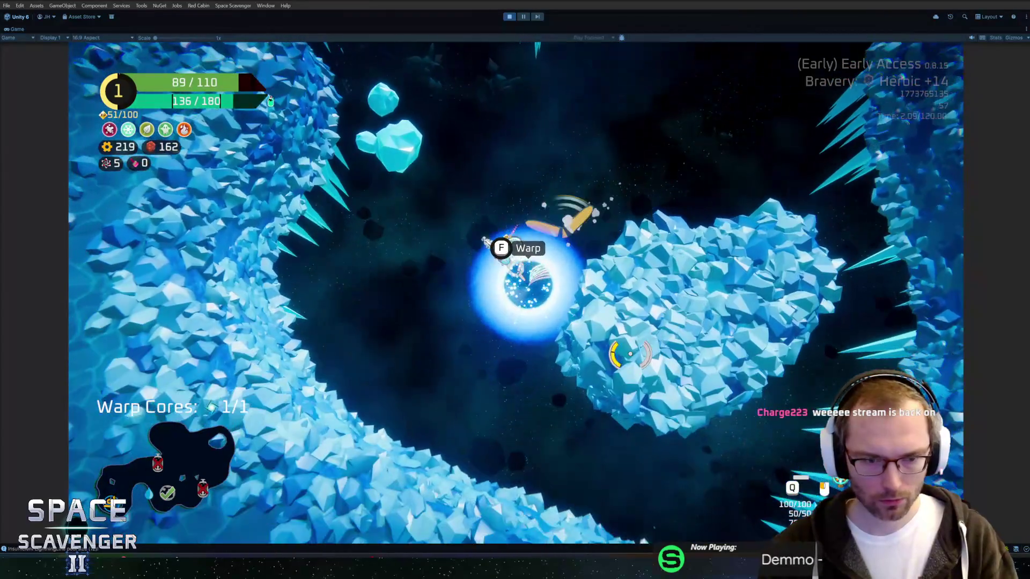
{"action": "key", "text": "w"}
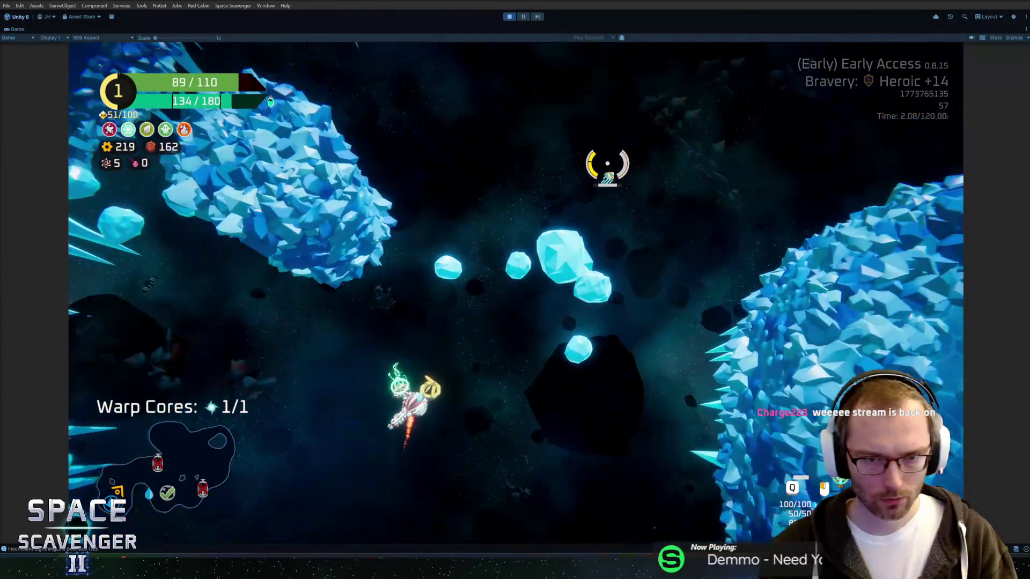
{"action": "key", "text": "w"}
{"action": "key", "text": "d"}
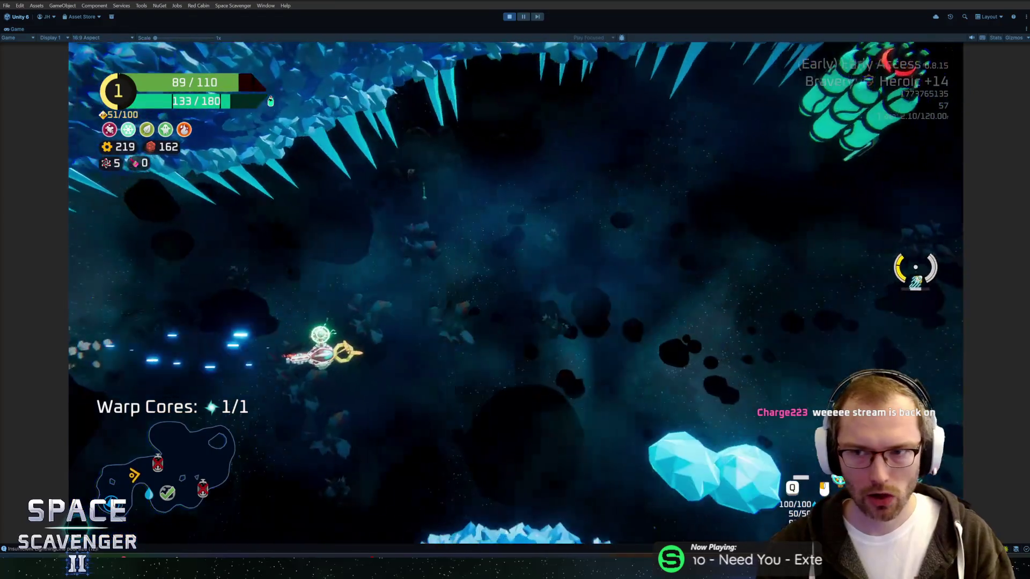
{"action": "key", "text": "w"}
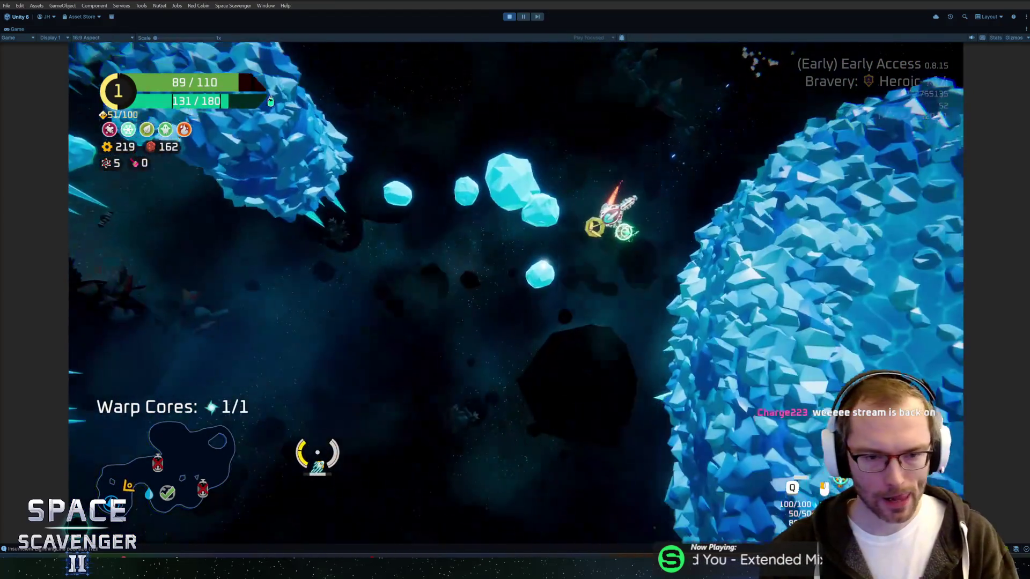
{"action": "key", "text": "d"}
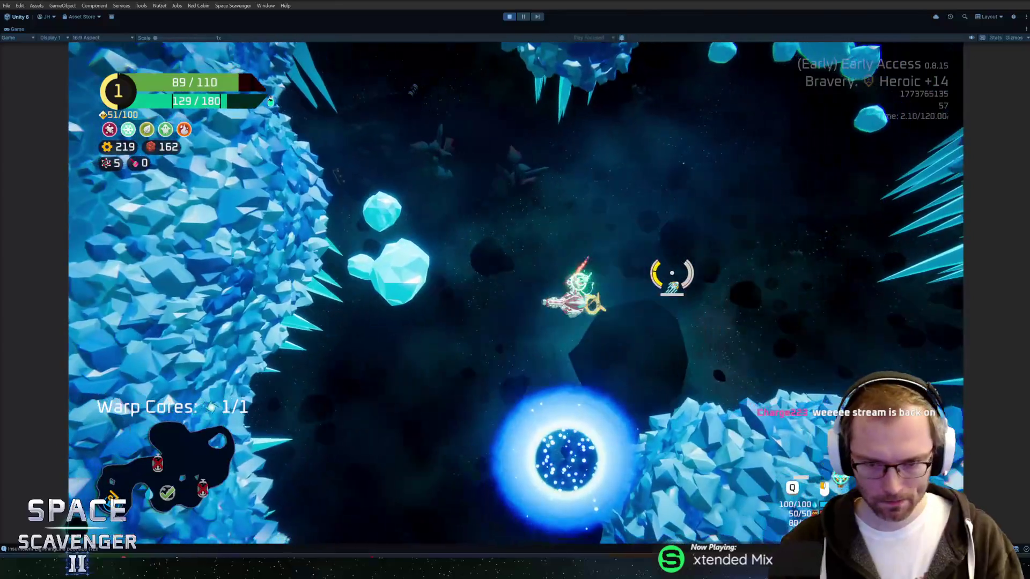
{"action": "key", "text": "s"}
{"action": "key", "text": "e"}
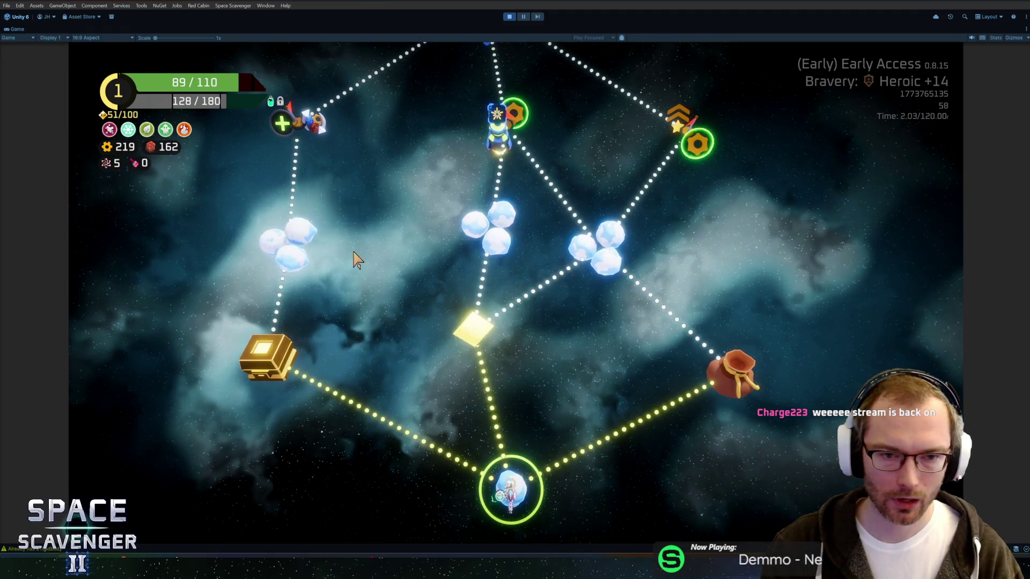
Step: Choose the diamond Drop point node on the route map
{"action": "mouse_move", "coordinate": [583, 246]}
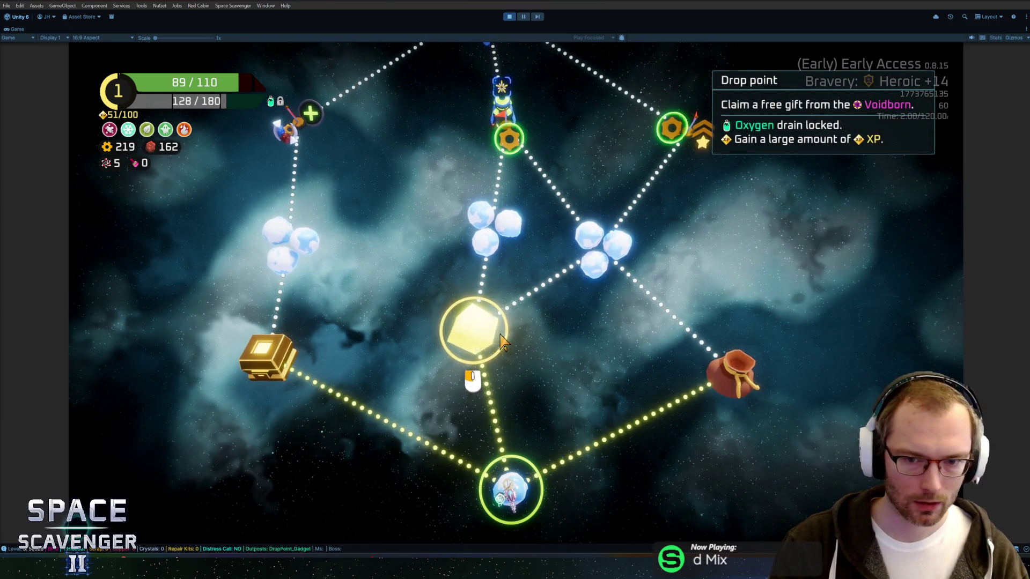
{"action": "left_click", "coordinate": [502, 318]}
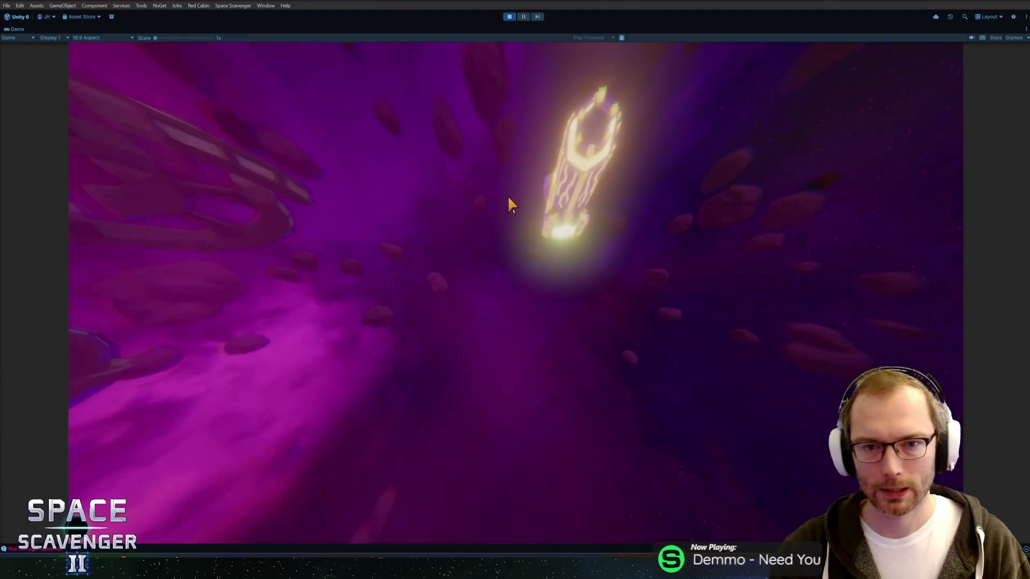
Step: Claim a free reward card at the drop point, continue into the ice-cave level, and pause
{"action": "key", "text": "e"}
{"action": "key", "text": "e"}
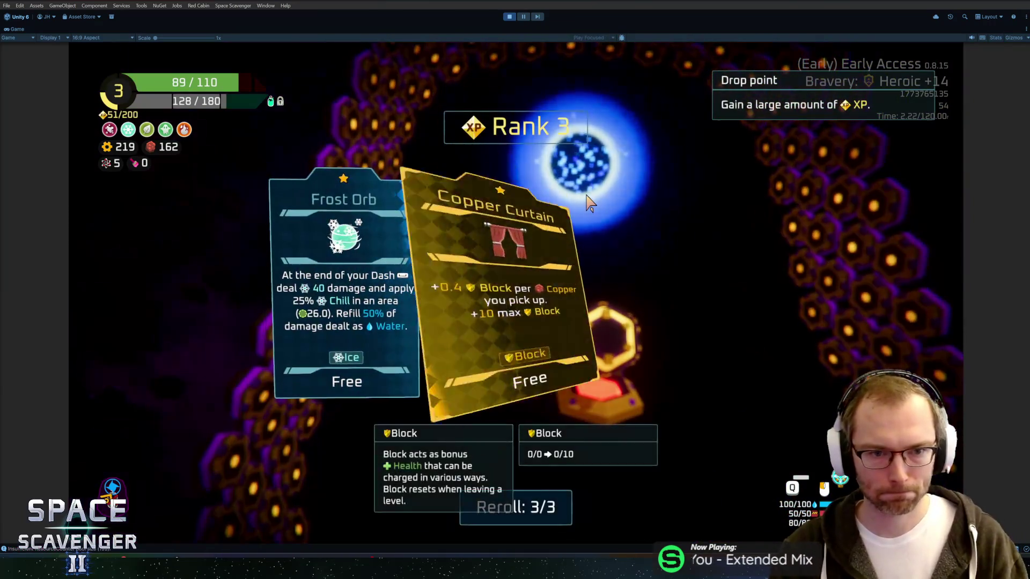
{"action": "left_click", "coordinate": [690, 303]}
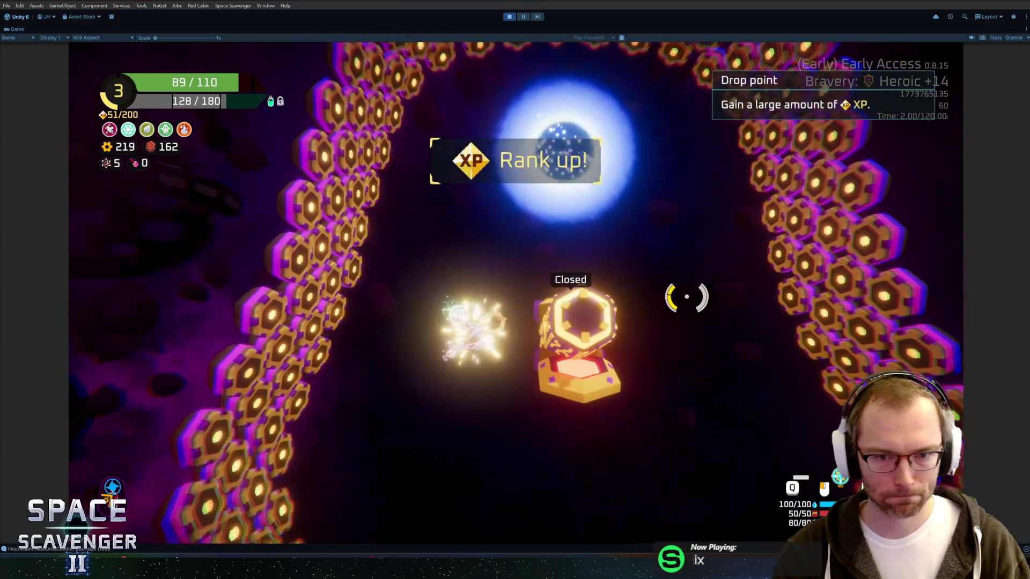
{"action": "left_click", "coordinate": [604, 210]}
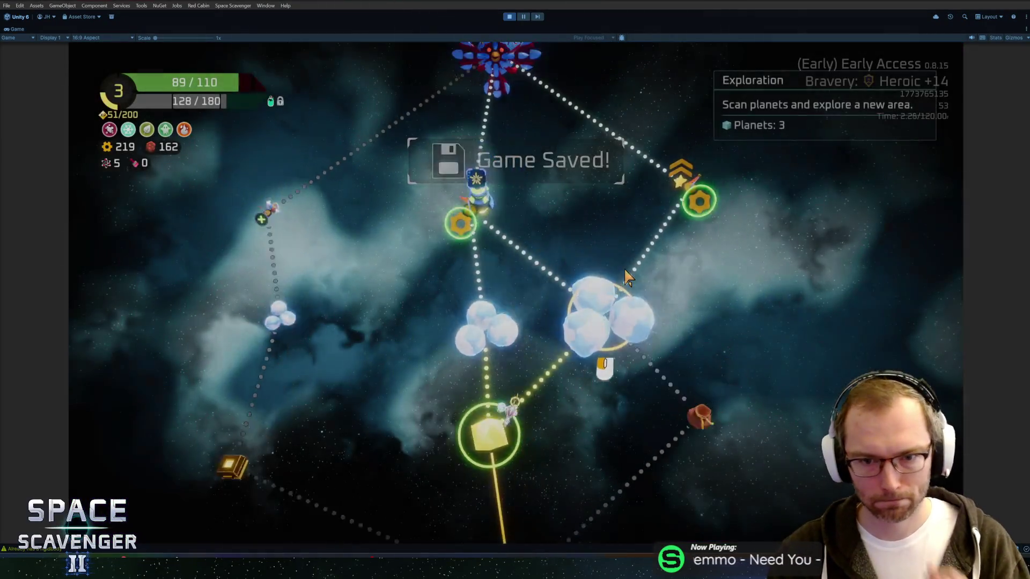
{"action": "left_click", "coordinate": [628, 276]}
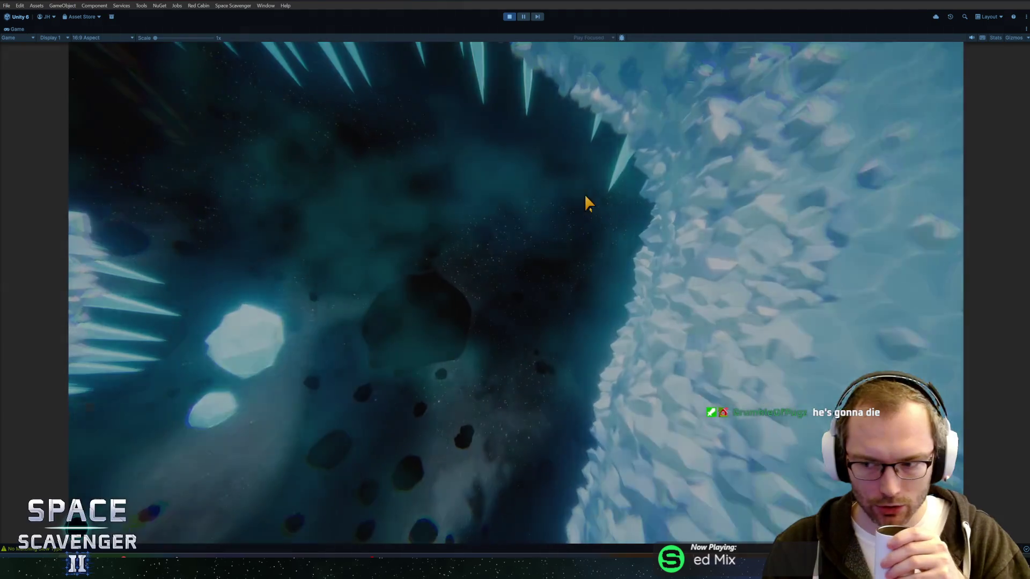
{"action": "key", "text": "Escape"}
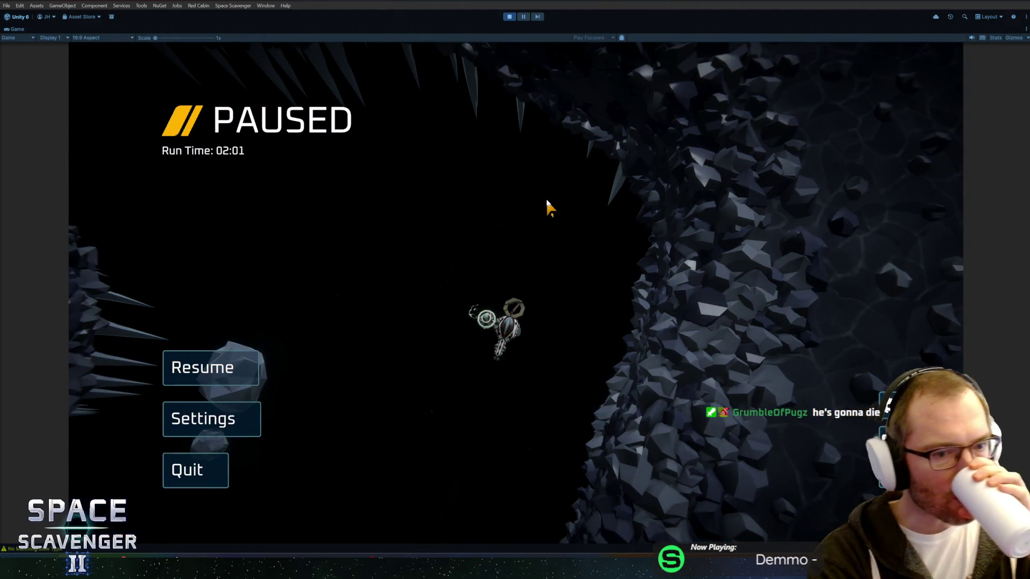
Step: Resume the ice-cave run and pick up the Spare Parts into cargo
{"action": "key", "text": "Escape"}
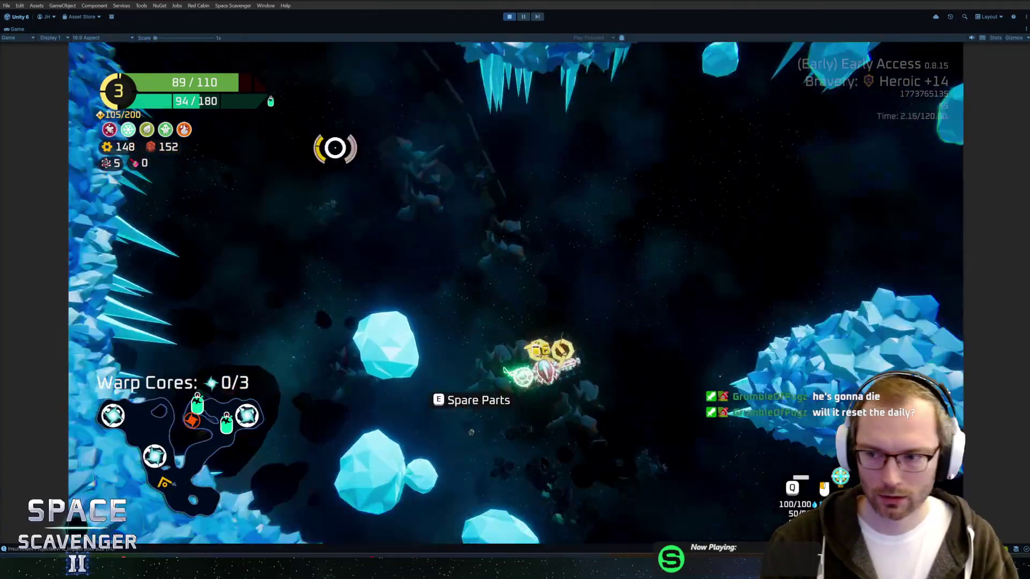
{"action": "key", "text": "e"}
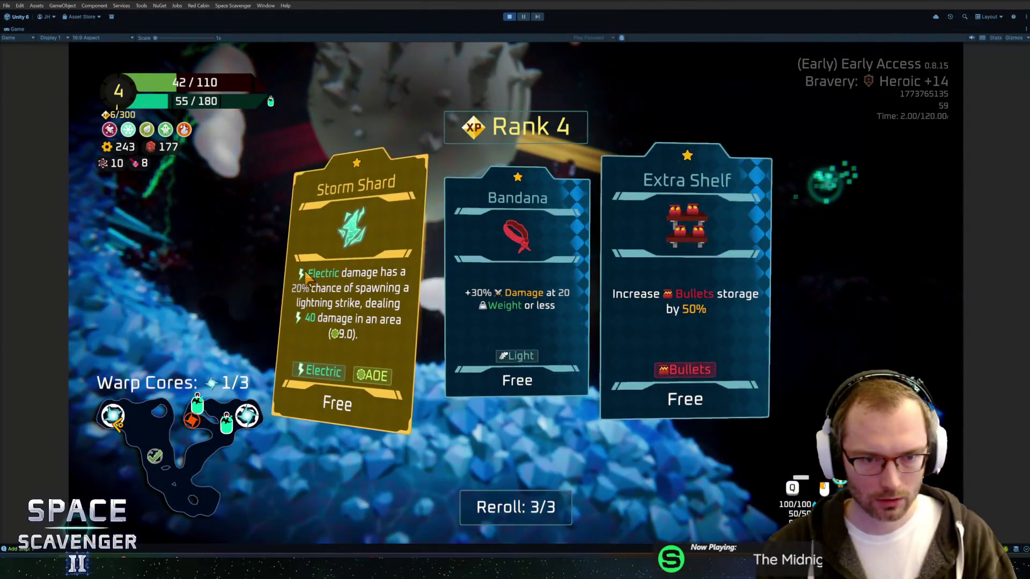
Step: Take Storm Shard as the Rank 4 free upgrade
{"action": "left_click", "coordinate": [308, 277]}
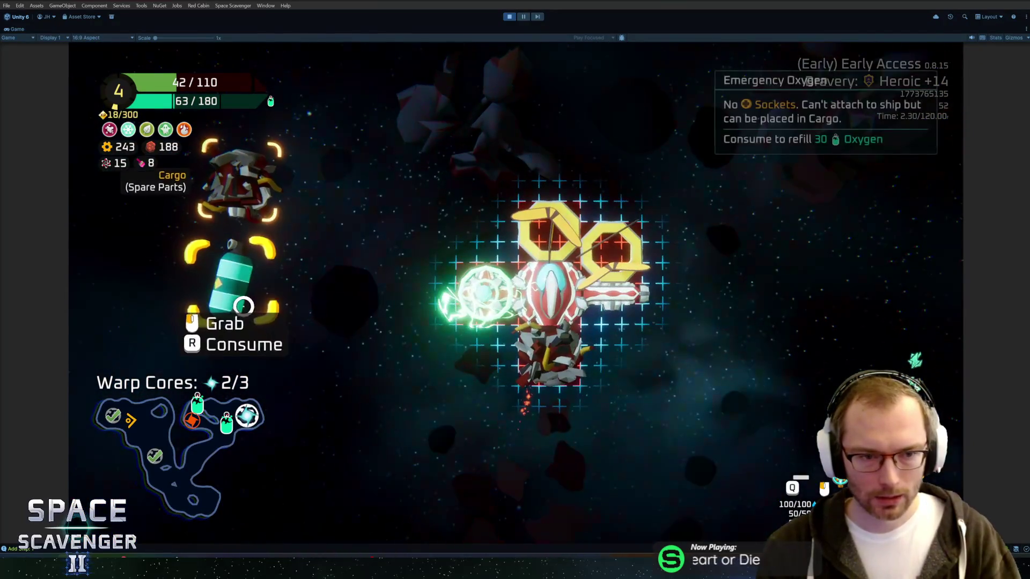
Step: Use the emergency oxygen canister, move the Tesla Coil to a new socket, and resume flying
{"action": "key", "text": "r"}
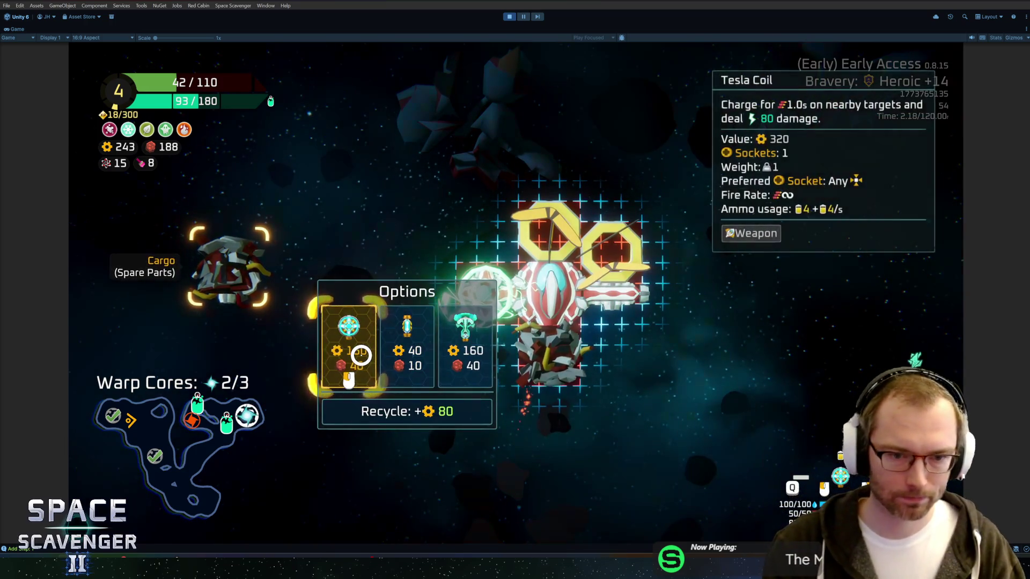
{"action": "left_click_drag", "start_coordinate": [550, 357], "coordinate": [597, 346]}
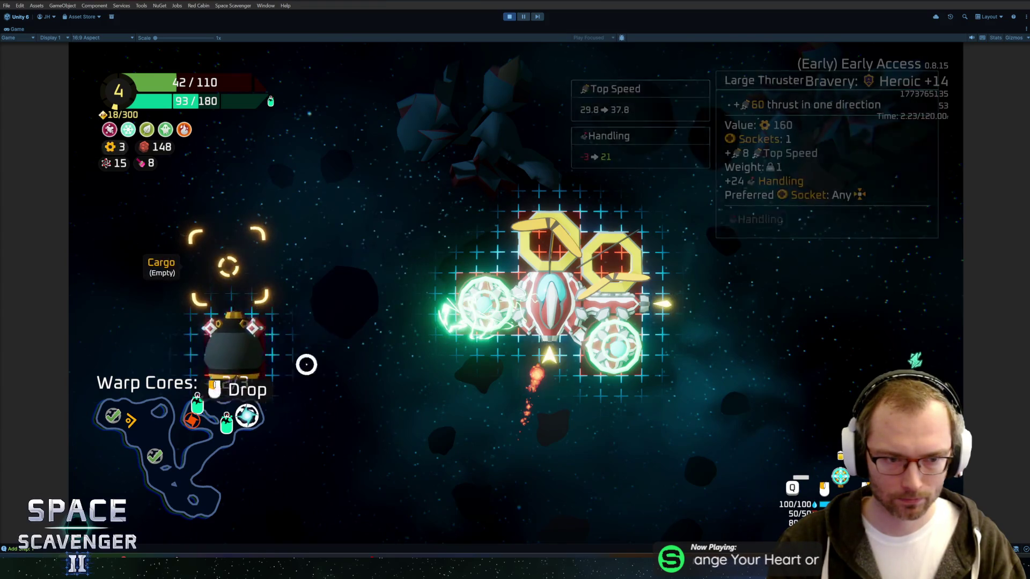
{"action": "key", "text": "Tab"}
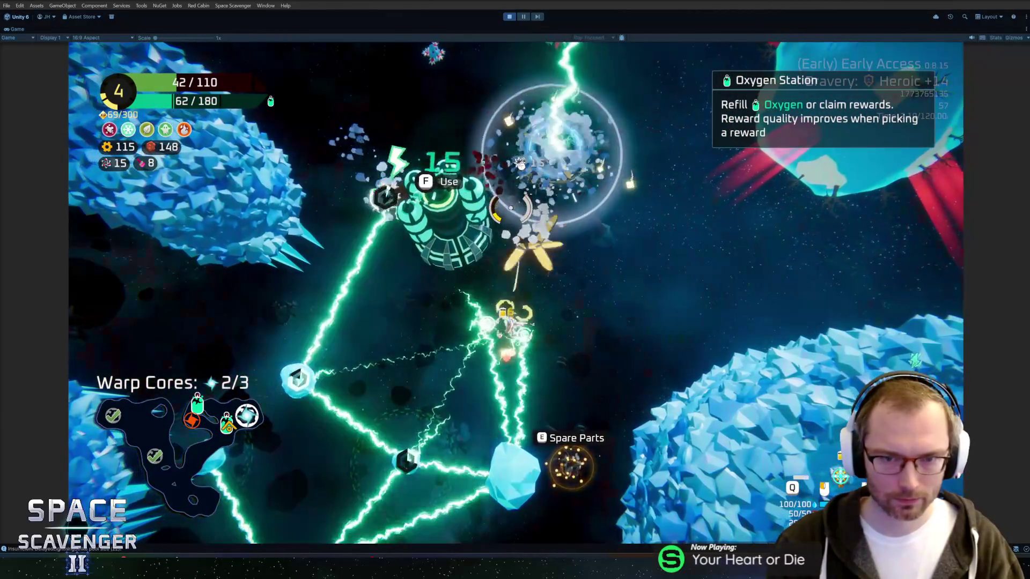
Step: Take Nothing at the first Oxygen Station to improve later reward tiers
{"action": "key", "text": "a"}
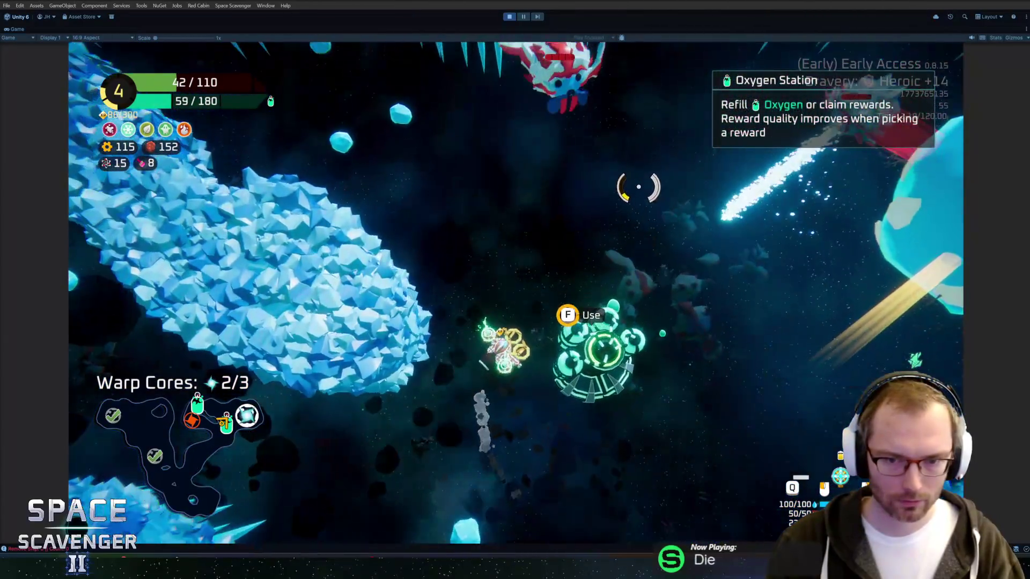
{"action": "key", "text": "f"}
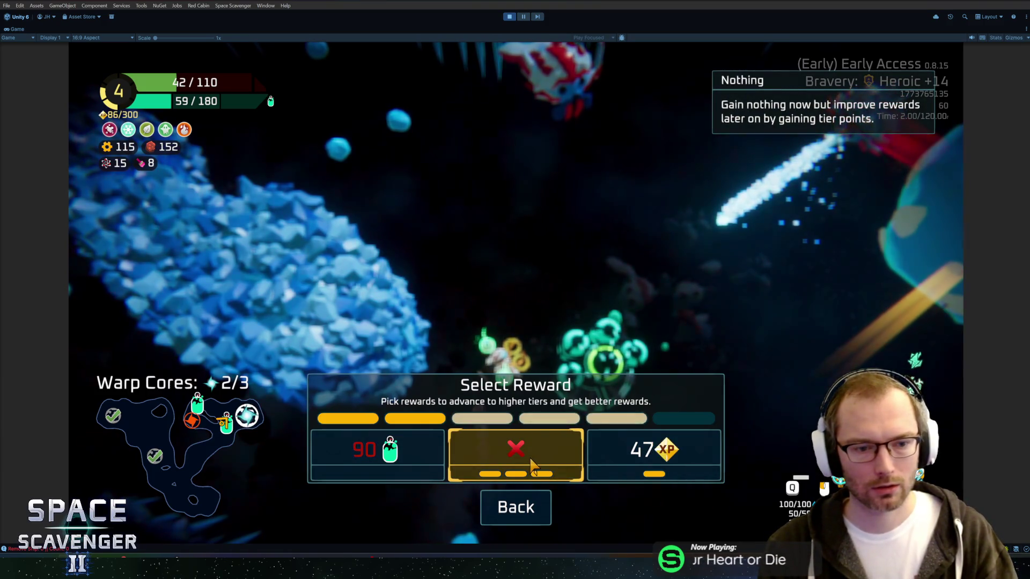
{"action": "left_click", "coordinate": [532, 465]}
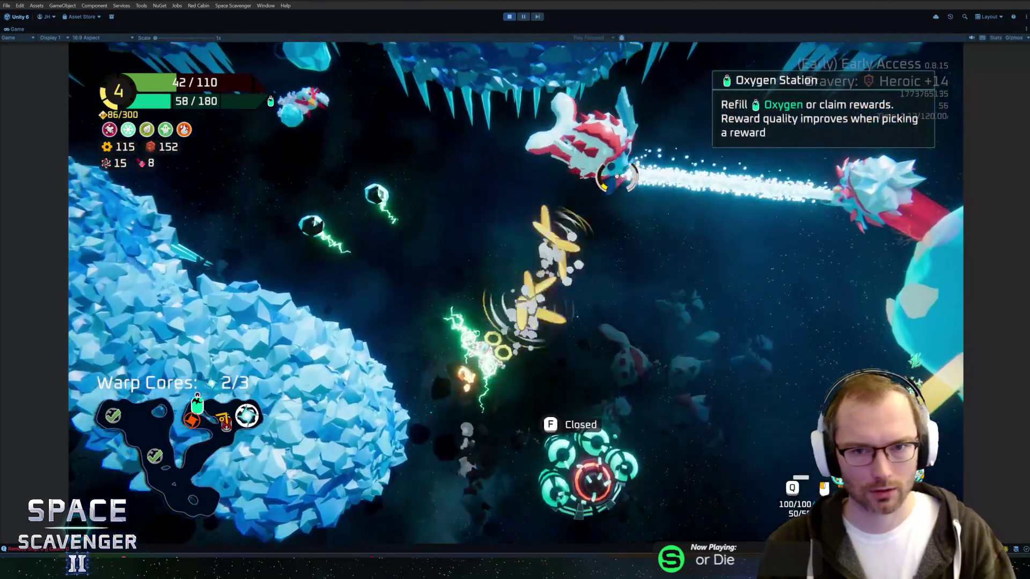
Step: Fly past the large asteroid and circle the ice planet for the last warp core
{"action": "key", "text": "s"}
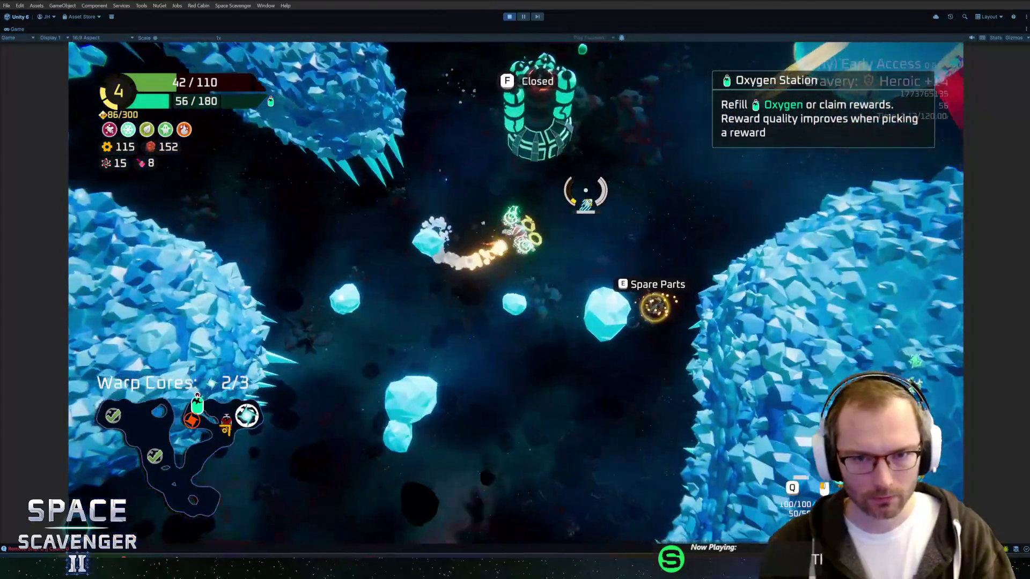
{"action": "key", "text": "d"}
{"action": "key", "text": "w"}
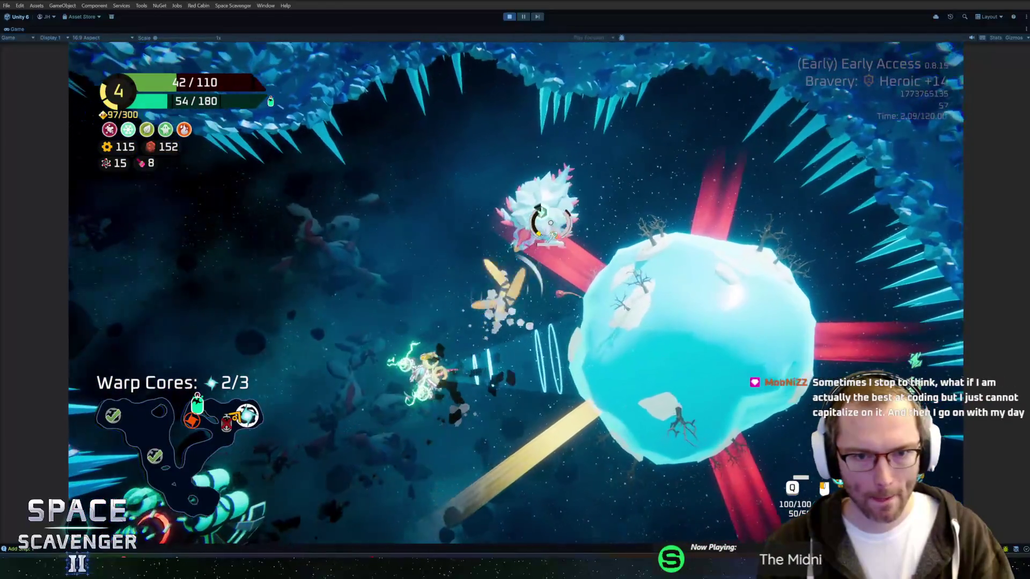
{"action": "key", "text": "d"}
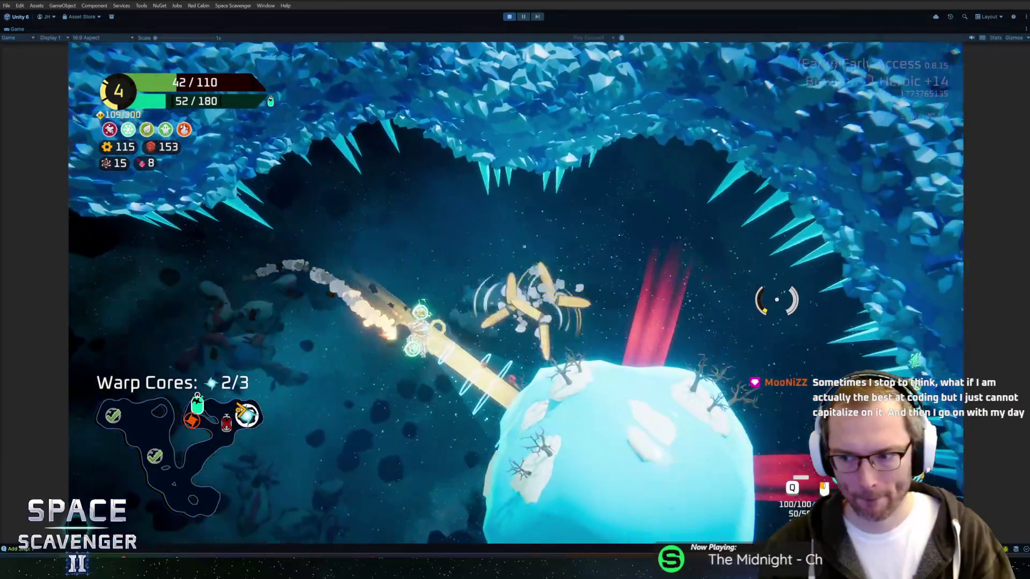
{"action": "key", "text": "d"}
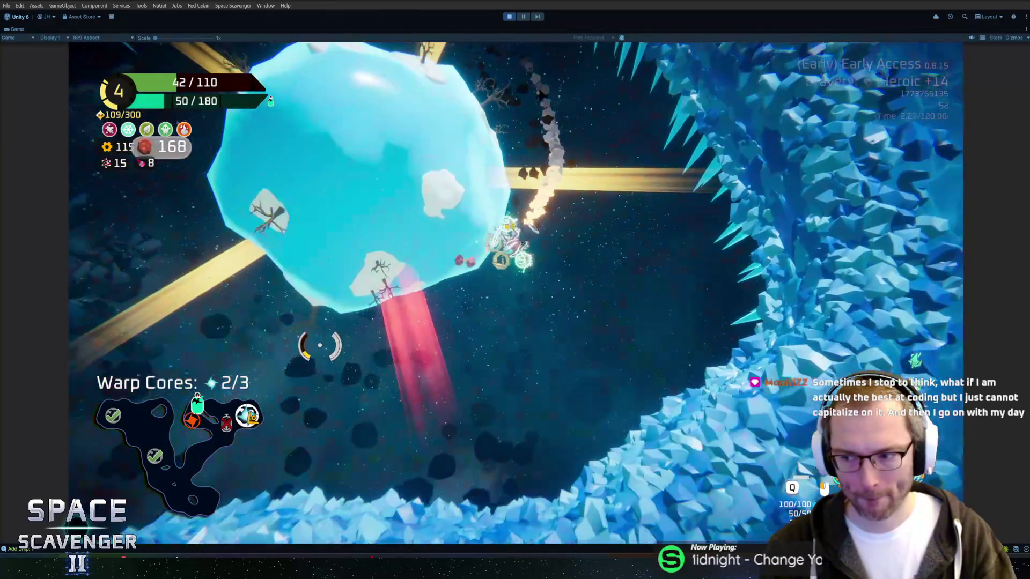
{"action": "key", "text": "Escape"}
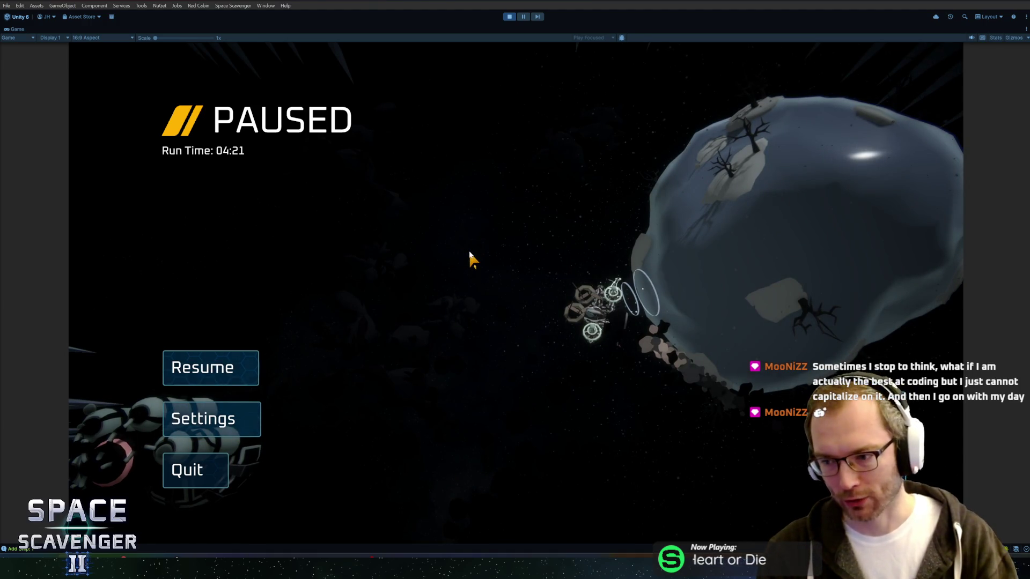
{"action": "key", "text": "Escape"}
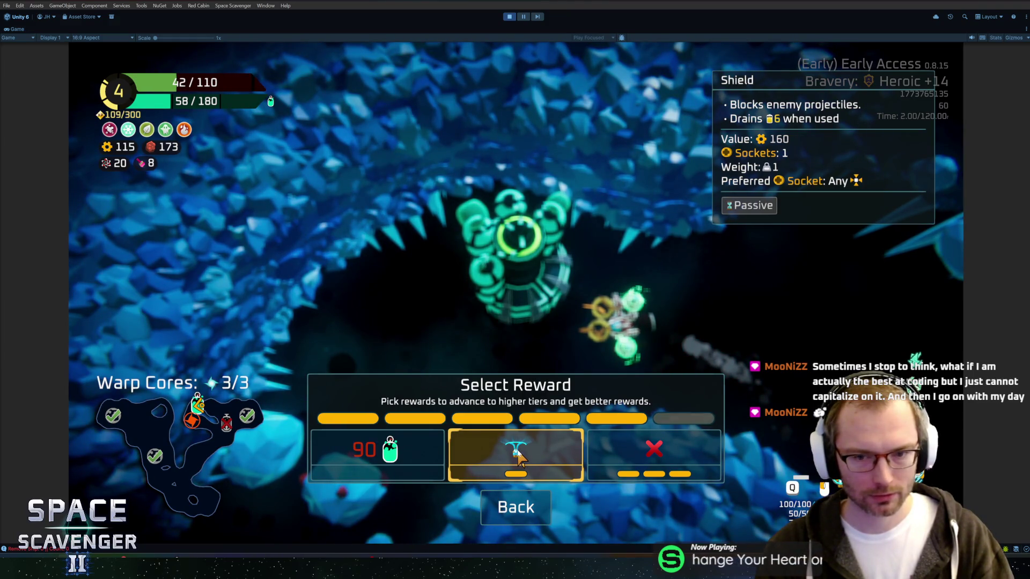
Step: Claim the Boomerangs weapon reward, then fly to the portal and warp out
{"action": "left_click", "coordinate": [518, 455]}
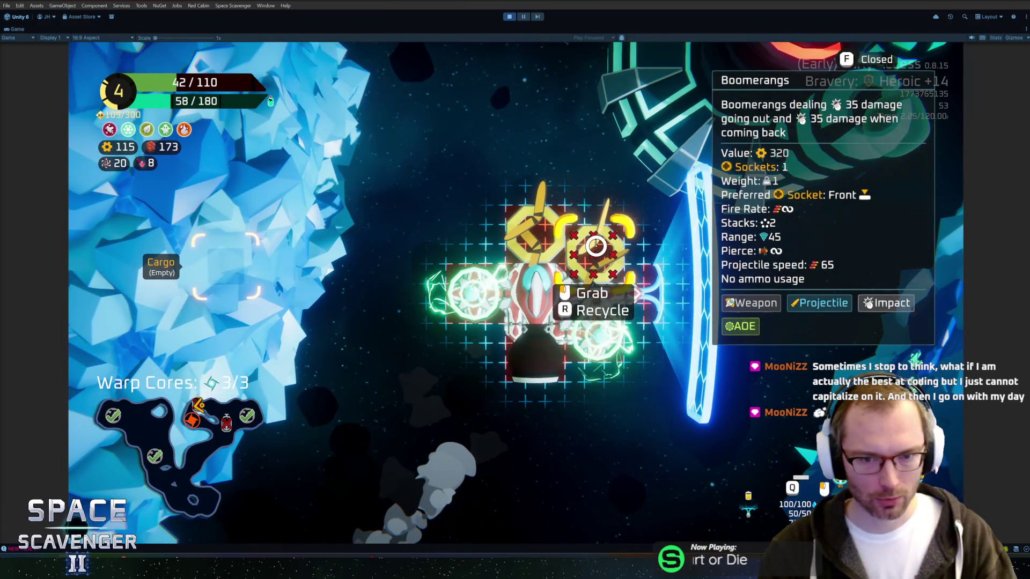
{"action": "key", "text": "Escape"}
{"action": "key", "text": "s"}
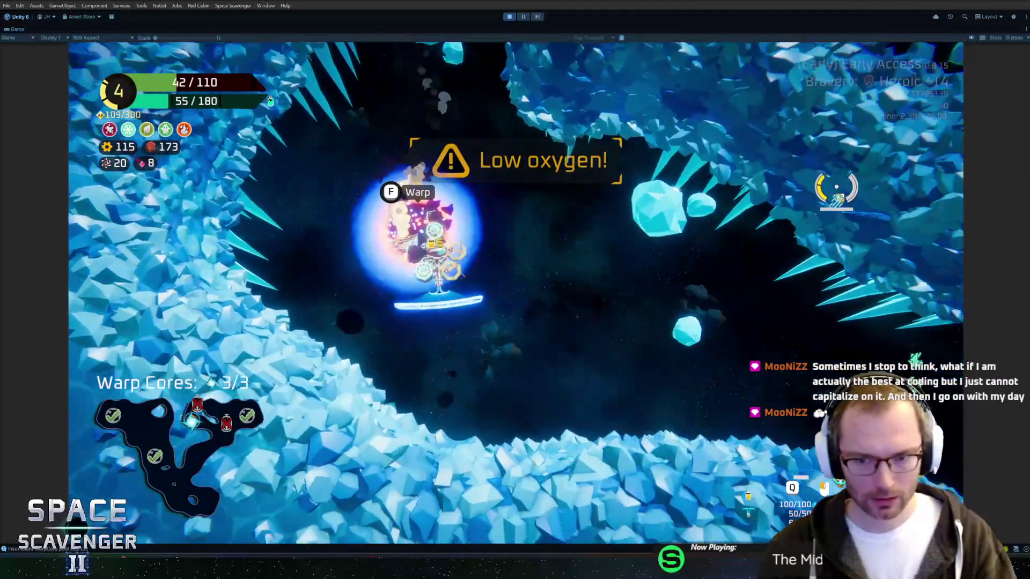
{"action": "key", "text": "f"}
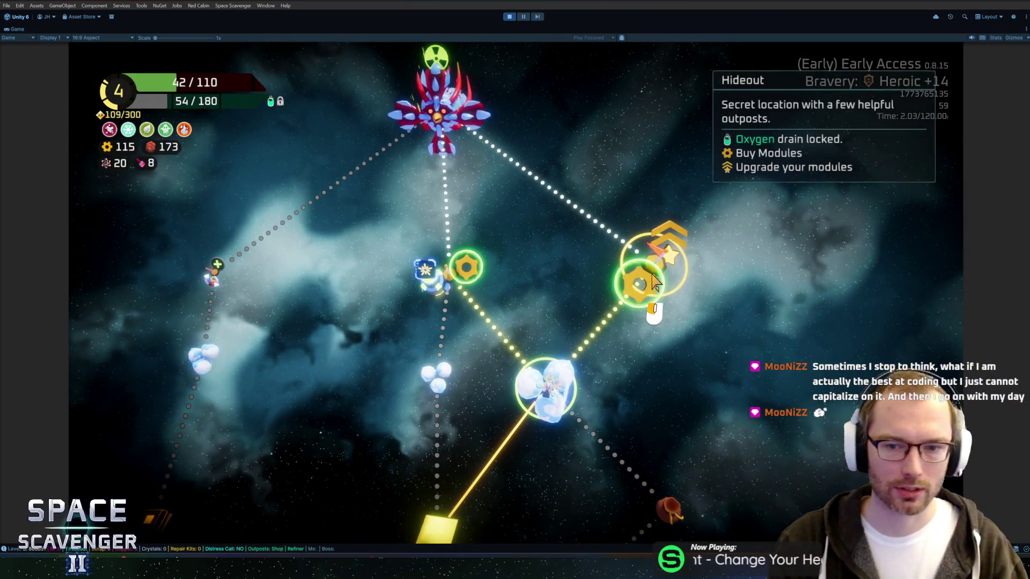
Step: Travel to the Hideout node and fly up past the shop stands to the warp portal
{"action": "left_click", "coordinate": [464, 262]}
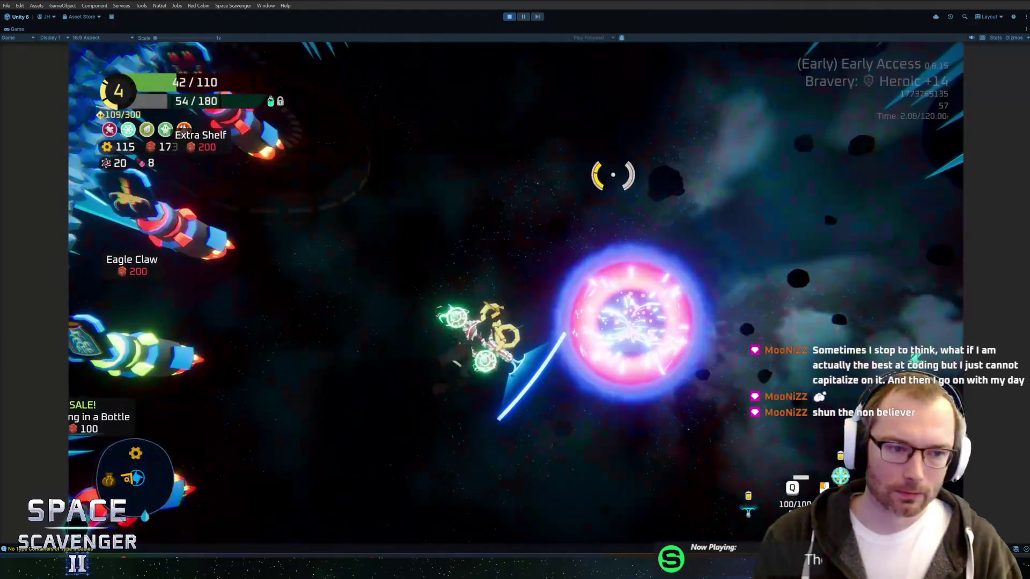
{"action": "key", "text": "s"}
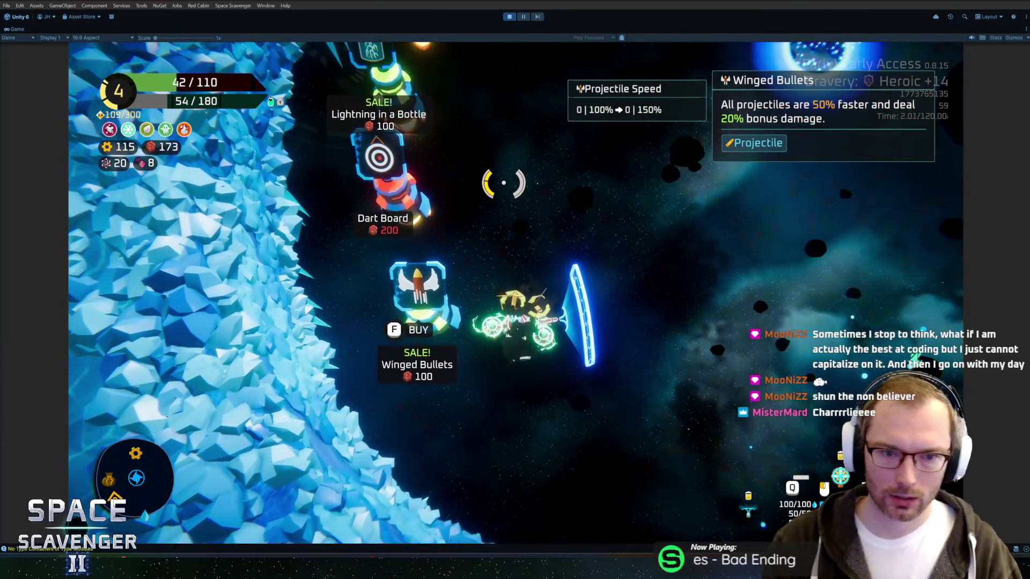
{"action": "key", "text": "w"}
{"action": "key", "text": "d"}
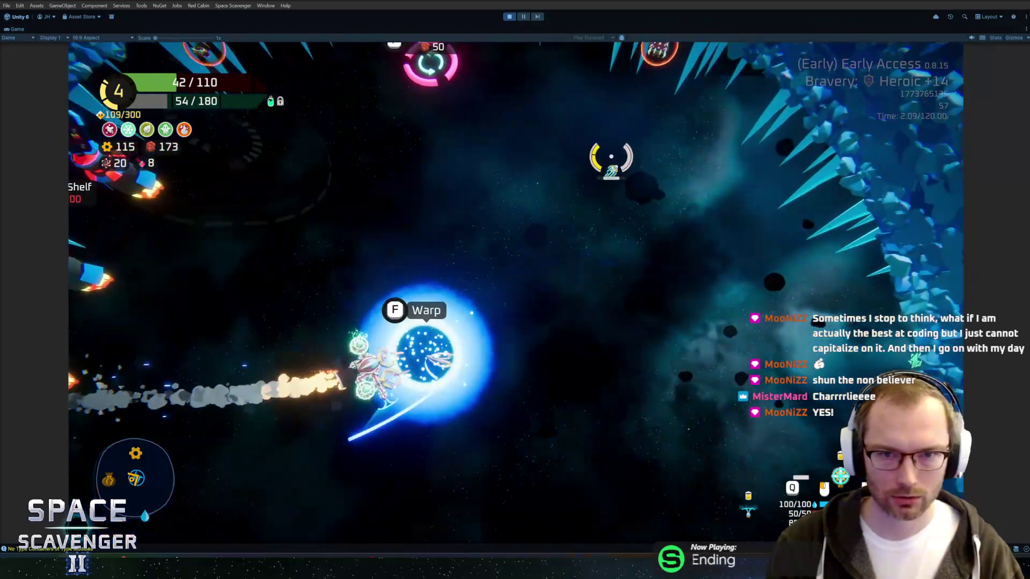
{"action": "key", "text": "f"}
Step: Buy the Winged Bullets upgrade, then warp through the blue portal into the Frost Shrike sector
{"action": "key", "text": "s"}
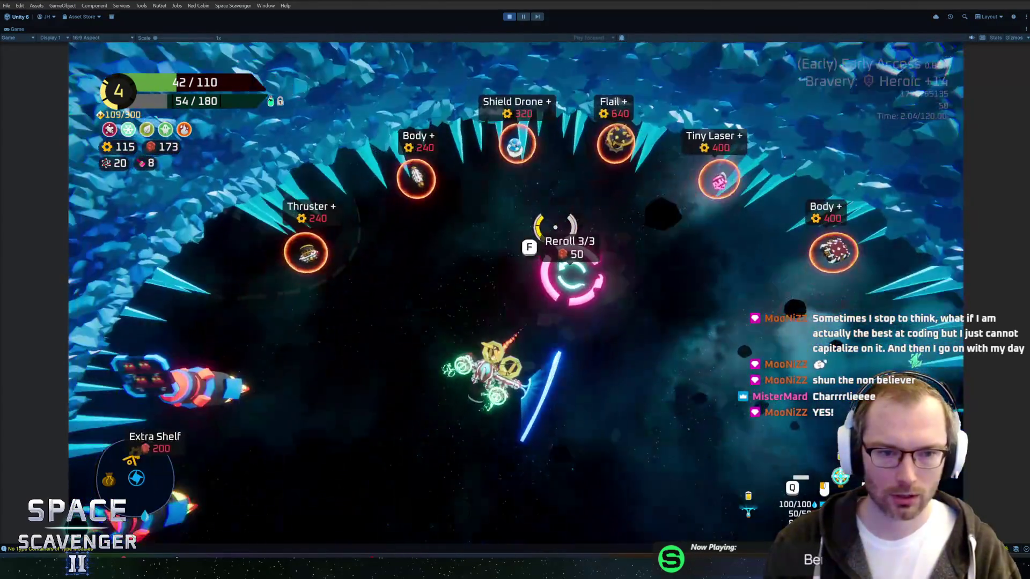
{"action": "key", "text": "s"}
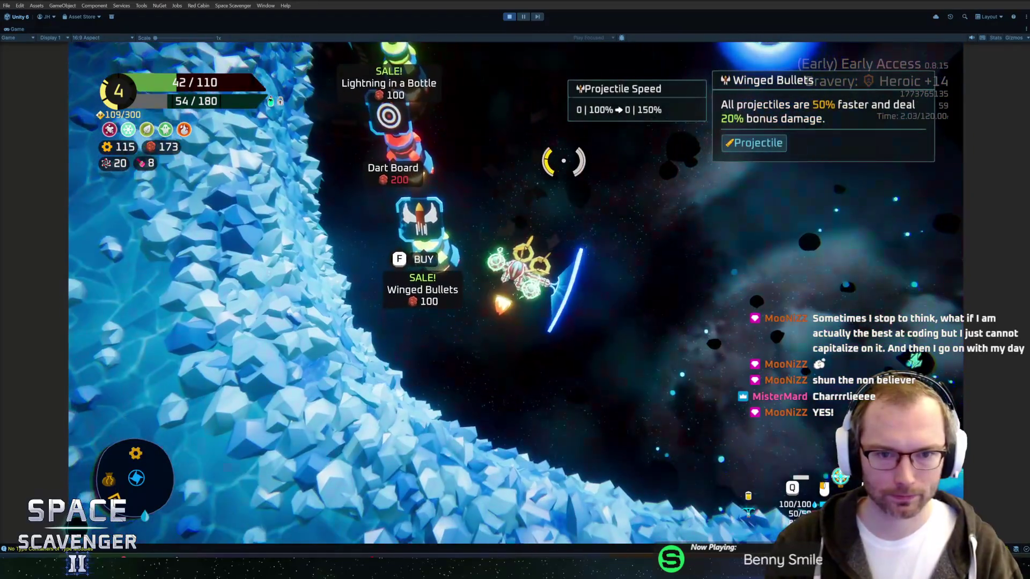
{"action": "key", "text": "f"}
{"action": "key", "text": "d"}
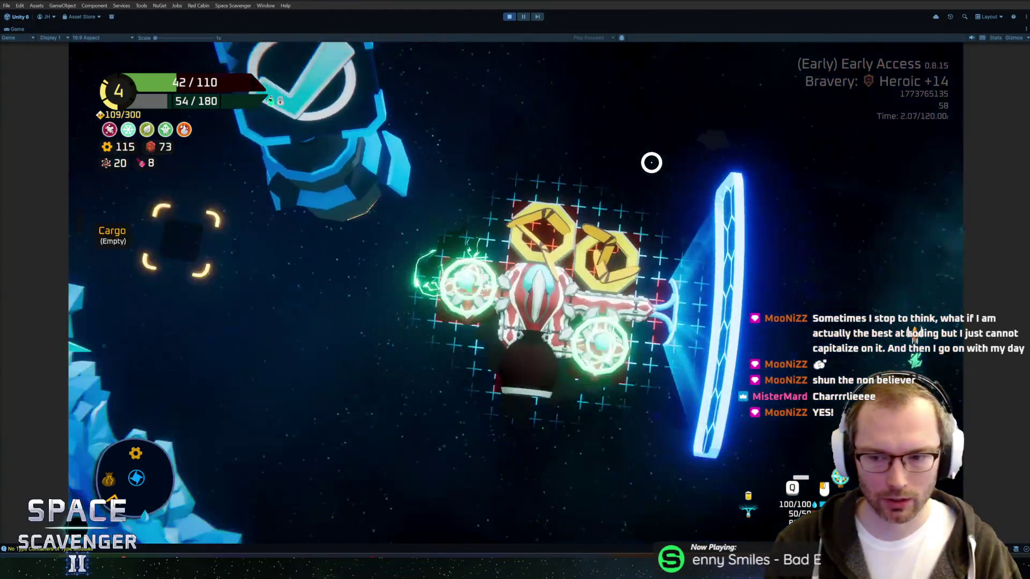
{"action": "key", "text": "w"}
{"action": "key", "text": "f"}
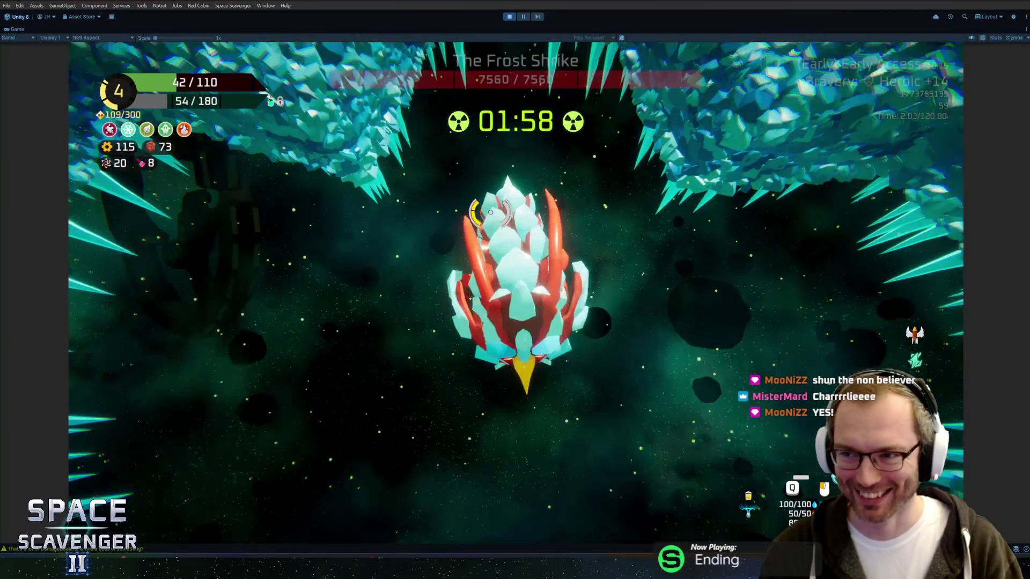
Step: Dodge left and climb through the ice cavern while firing at the Frost Shrike until it falls
{"action": "key", "text": "w"}
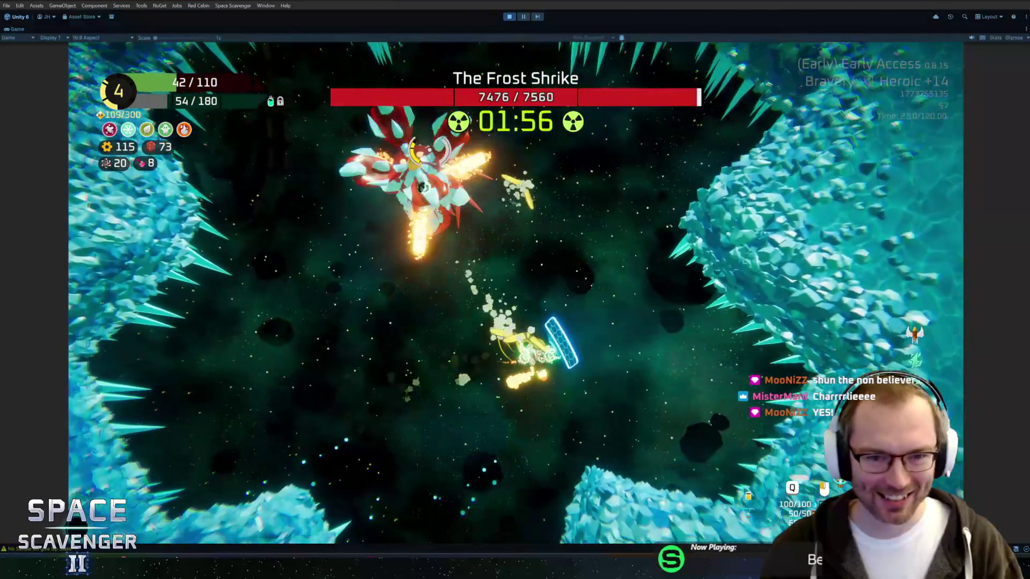
{"action": "key", "text": "w"}
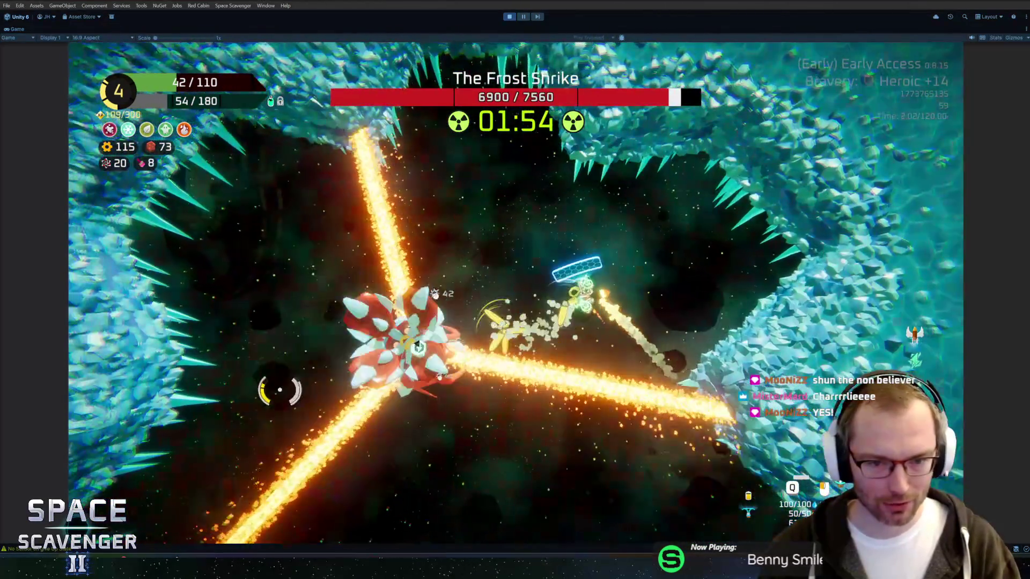
{"action": "key", "text": "a"}
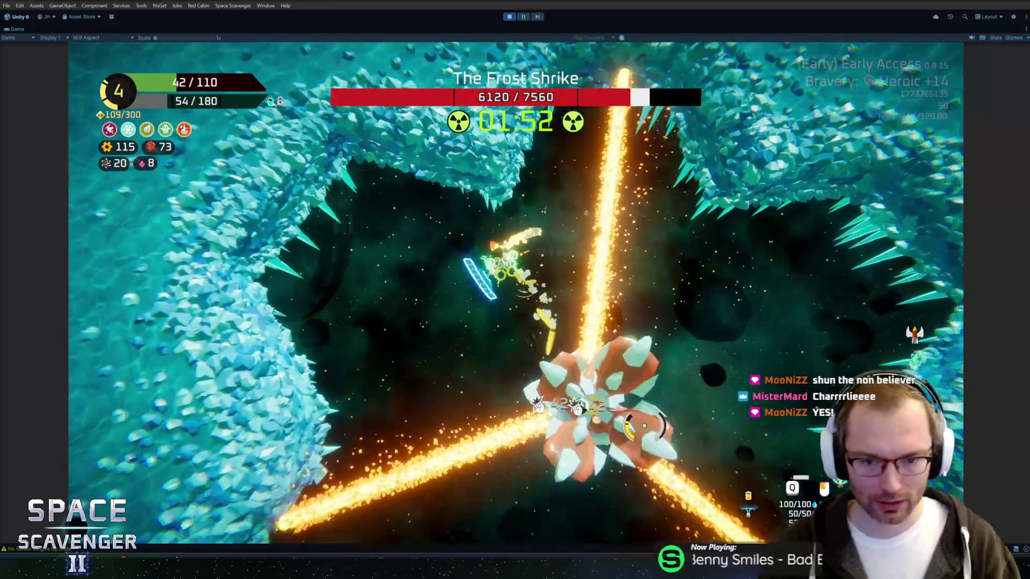
{"action": "key", "text": "a"}
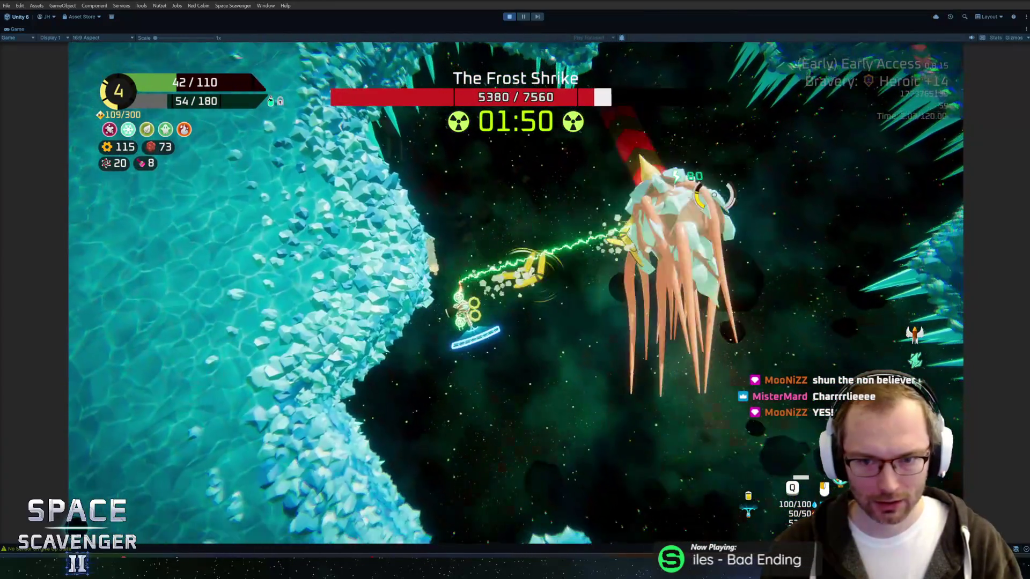
{"action": "key", "text": "w"}
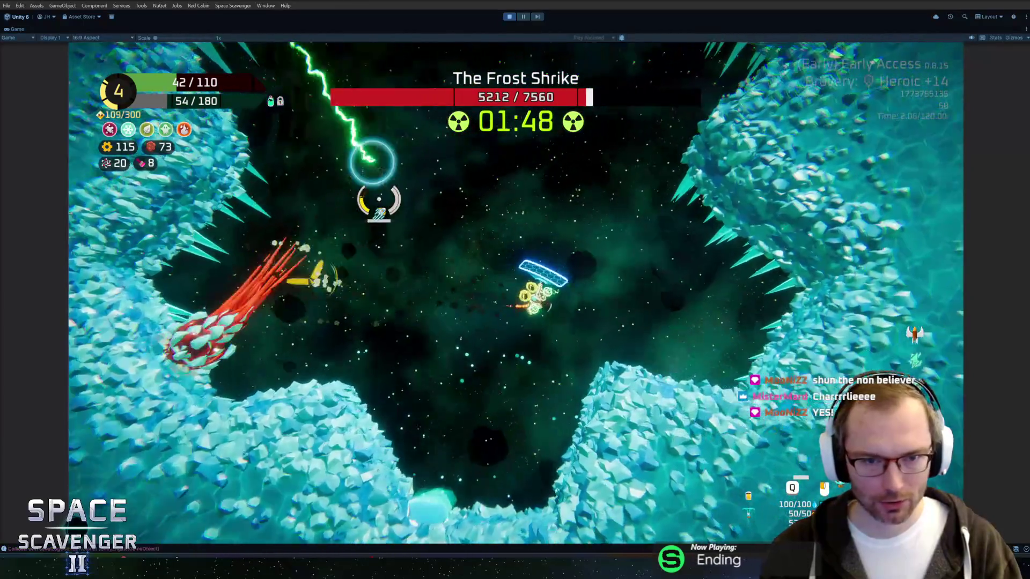
{"action": "key", "text": "w"}
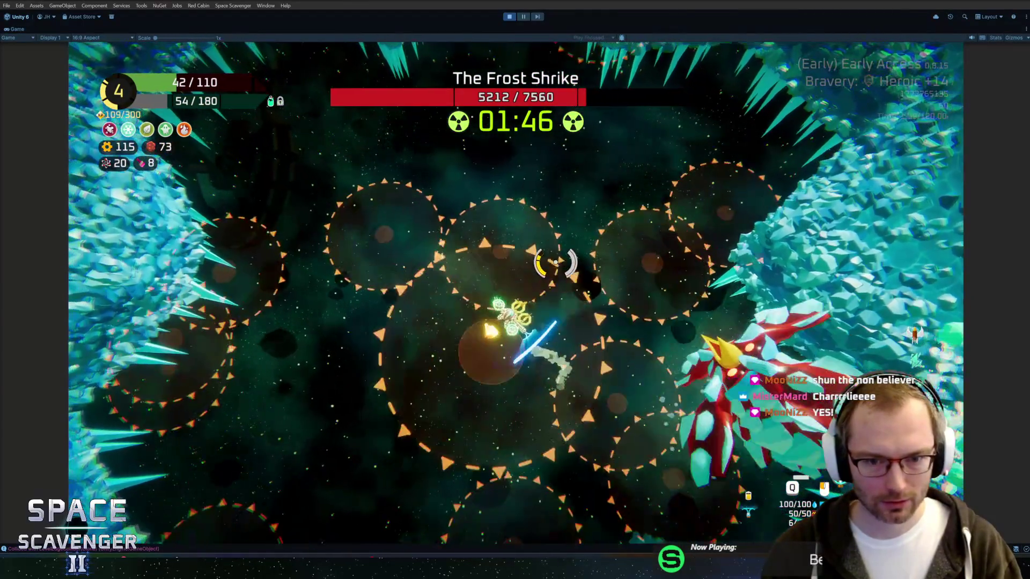
{"action": "key", "text": "w"}
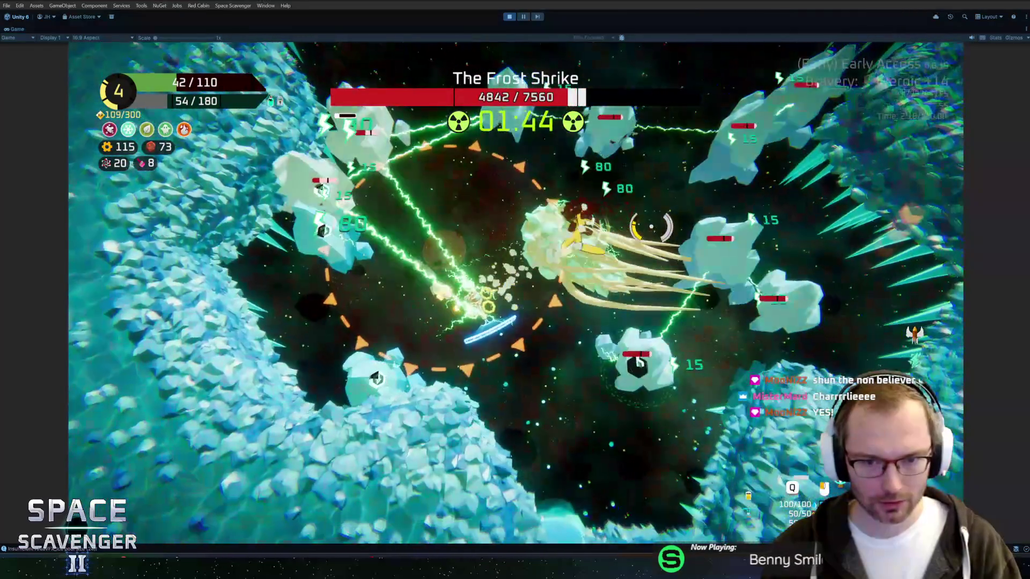
{"action": "key", "text": "w"}
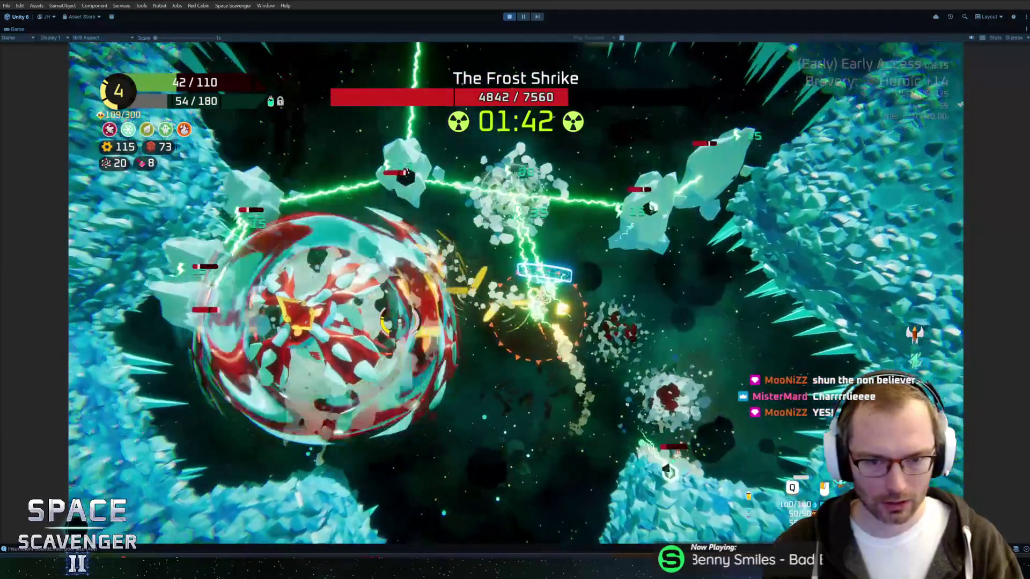
{"action": "key", "text": "w"}
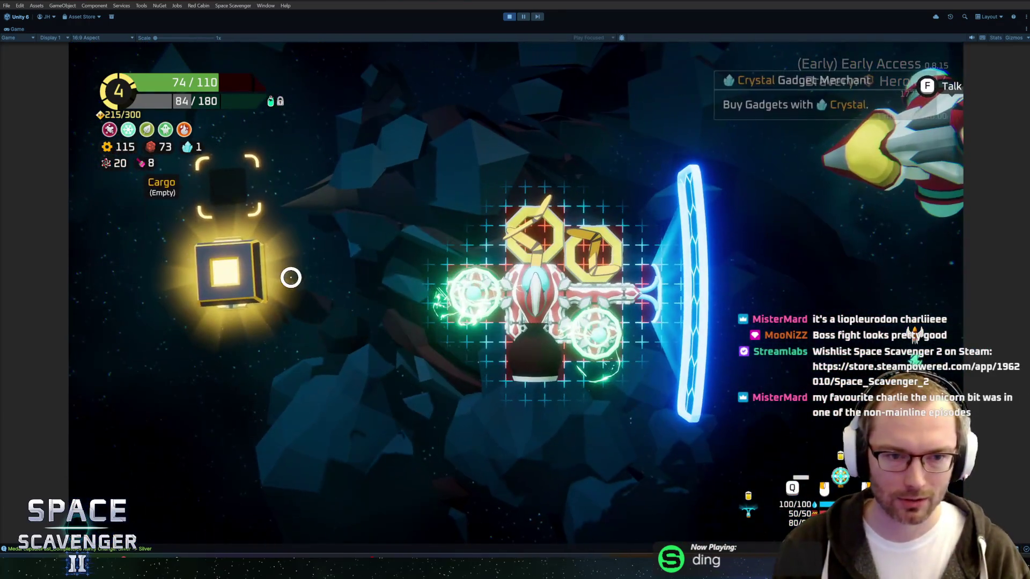
Step: Take the Supercharger from the Heavy Crate and lift the Large Thruster off the ship
{"action": "mouse_move", "coordinate": [265, 265]}
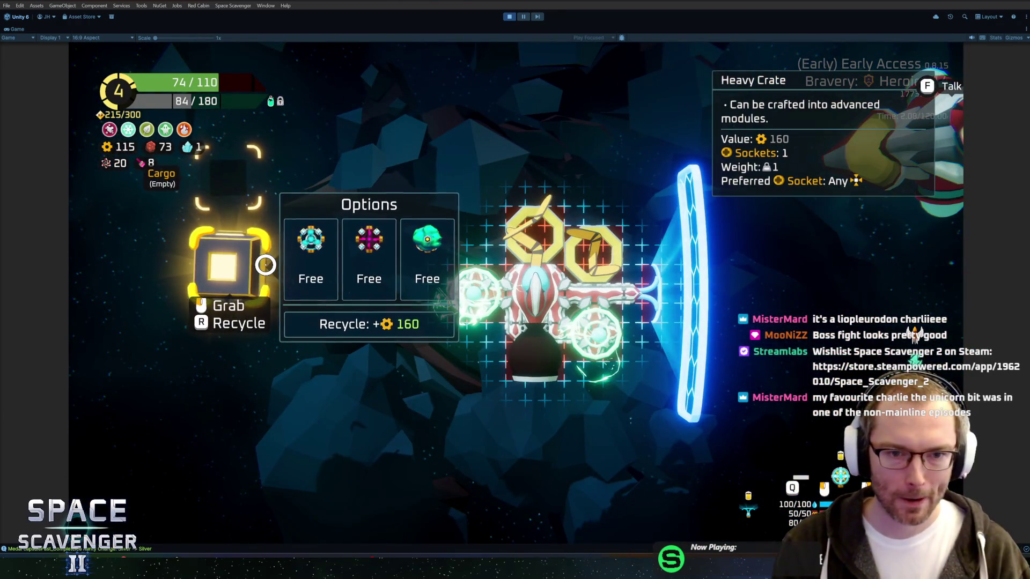
{"action": "mouse_move", "coordinate": [304, 266]}
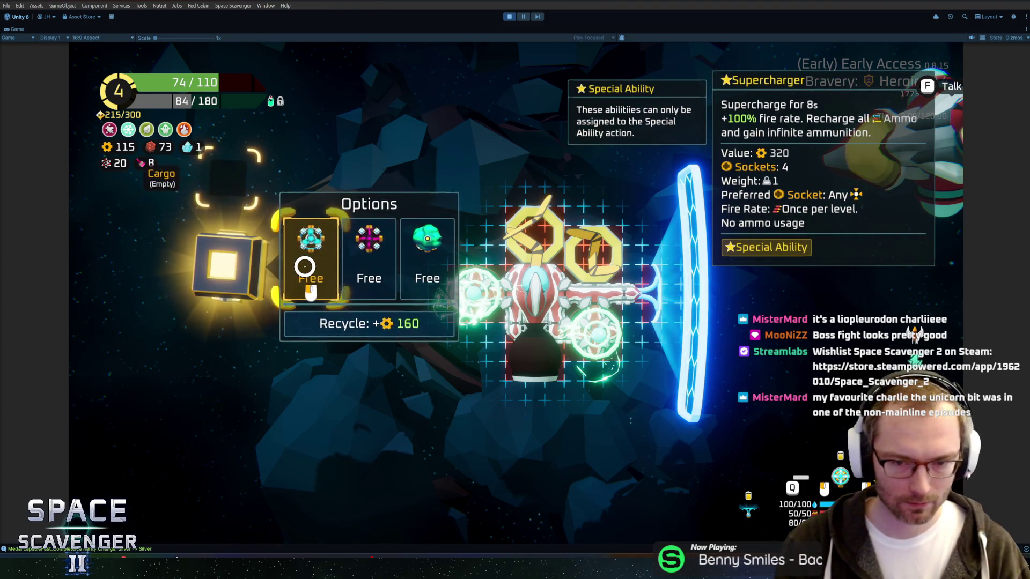
{"action": "left_click", "coordinate": [305, 266]}
{"action": "mouse_move", "coordinate": [531, 370]}
{"action": "left_mouse_down"}
{"action": "mouse_move", "coordinate": [236, 363]}
{"action": "mouse_move", "coordinate": [501, 395]}
{"action": "left_mouse_up"}
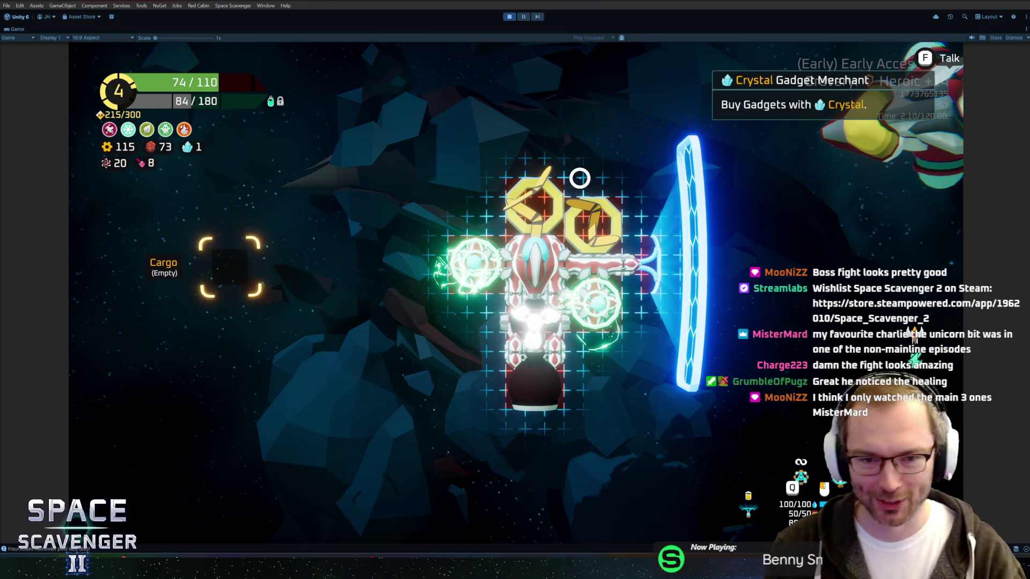
{"action": "key", "text": "Tab"}
Step: Spend the crystal on the Tuning fork gadget and fly up to the Jungle warp portal
{"action": "key", "text": "f"}
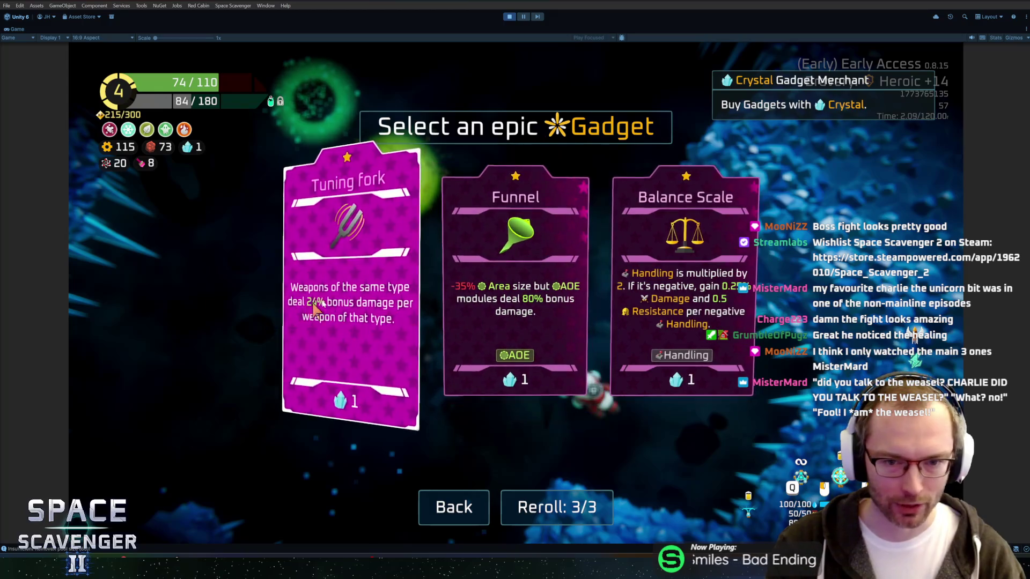
{"action": "left_click", "coordinate": [383, 296]}
{"action": "key", "text": "w"}
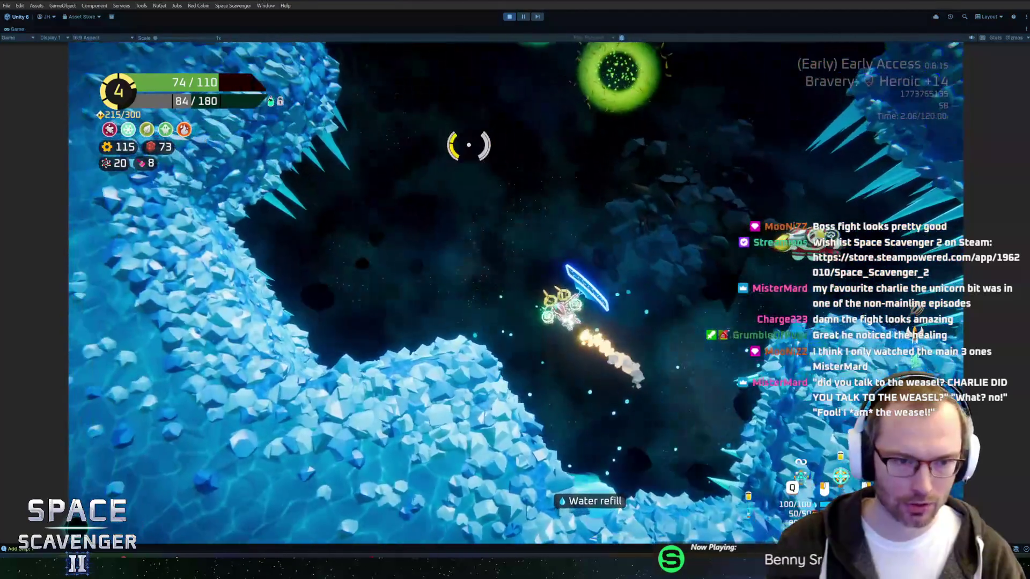
{"action": "key", "text": "w"}
{"action": "key", "text": "w"}
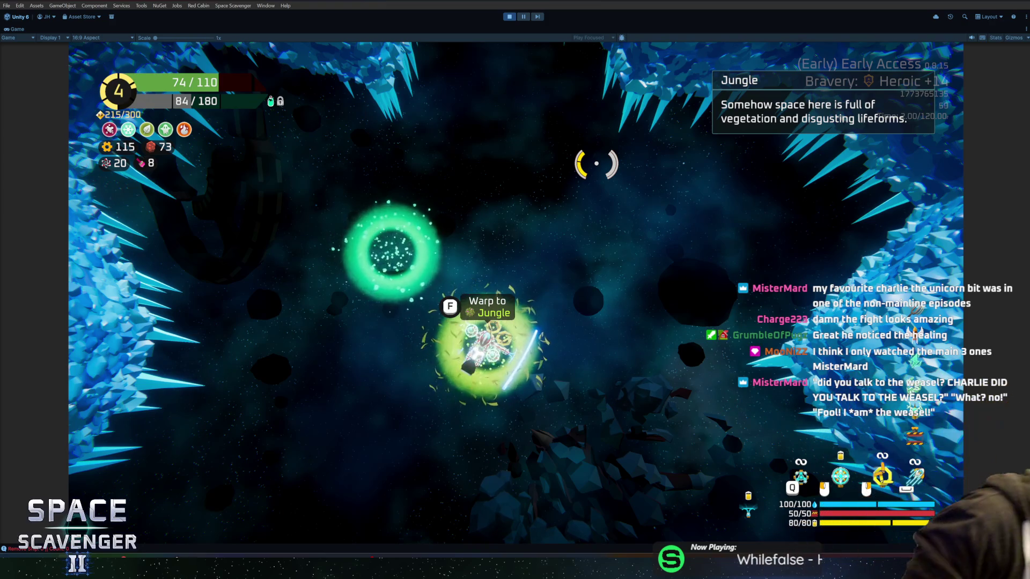
Step: Warp to the Jungle and choose the Exploration node on the sector map
{"action": "key", "text": "f"}
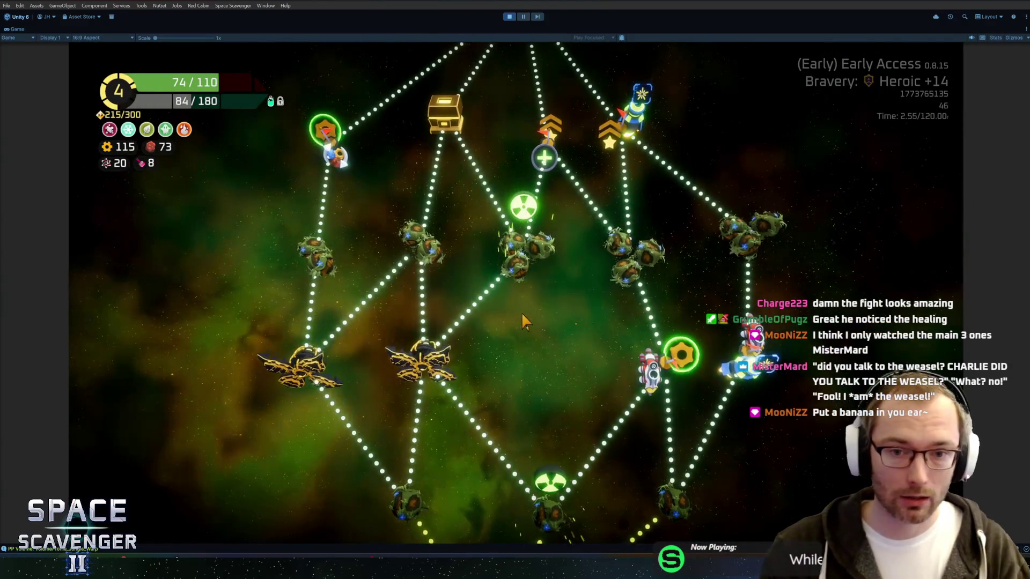
{"action": "mouse_move", "coordinate": [539, 319]}
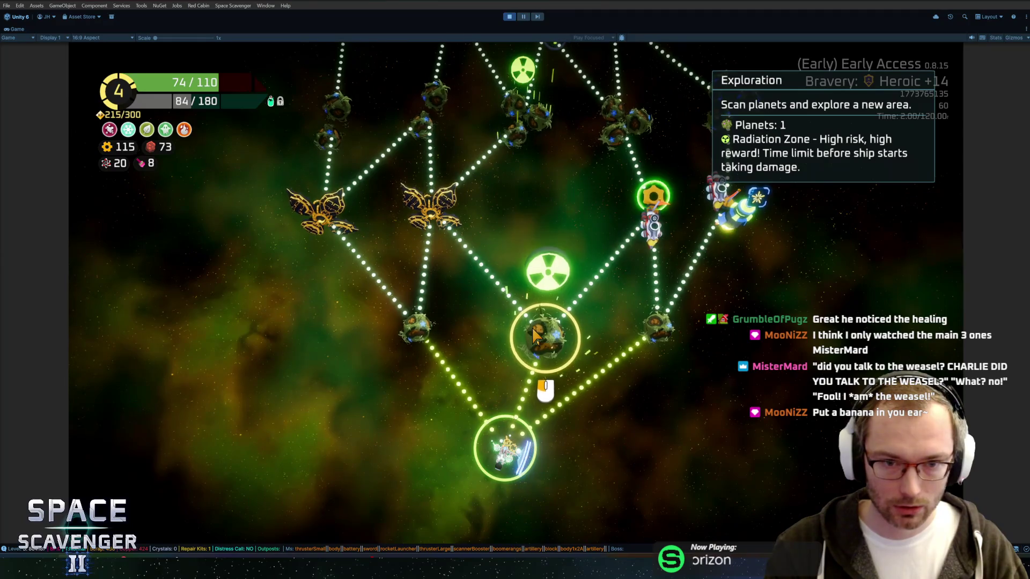
{"action": "scroll", "coordinate": [534, 334], "scroll_direction": "up", "scroll_amount": 2}
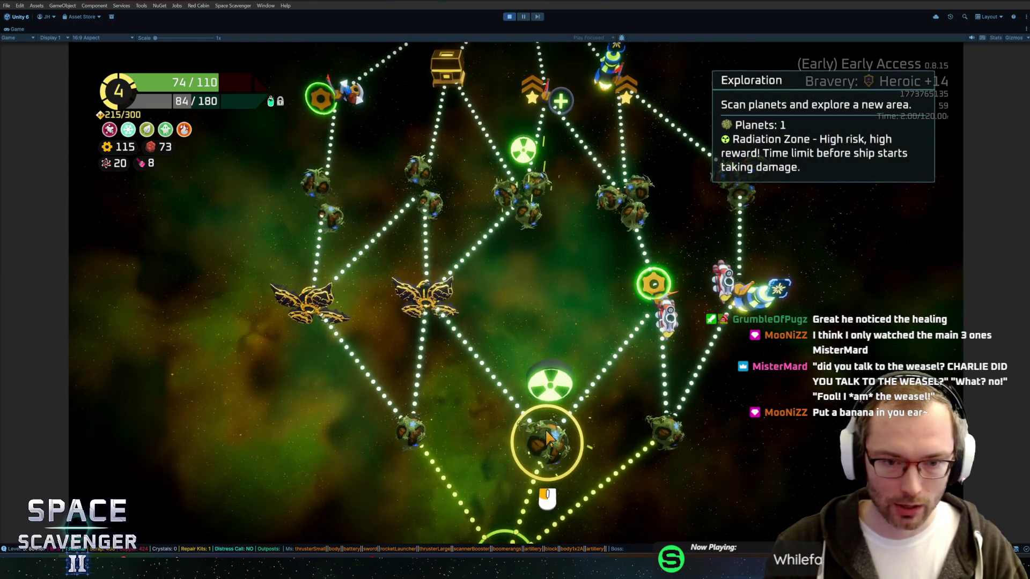
{"action": "mouse_move", "coordinate": [441, 314]}
{"action": "scroll", "coordinate": [537, 193], "scroll_direction": "up", "scroll_amount": 2}
{"action": "mouse_move", "coordinate": [550, 171]}
{"action": "scroll", "coordinate": [550, 171], "scroll_direction": "down", "scroll_amount": 4}
{"action": "left_click", "coordinate": [485, 485]}
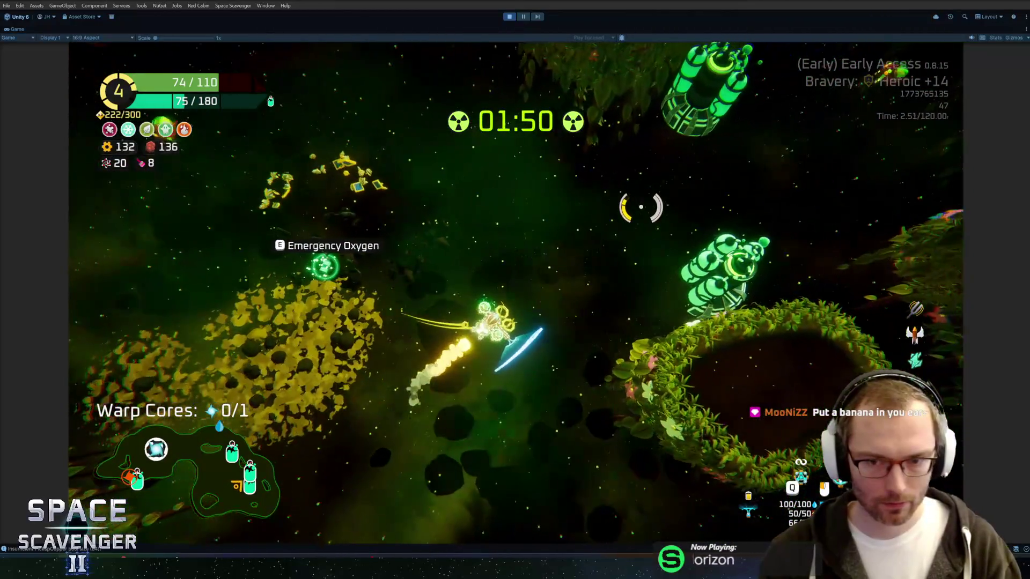
Step: Use the Emergency Oxygen, then claim and use a Repair Kit from the oxygen station
{"action": "key", "text": "e"}
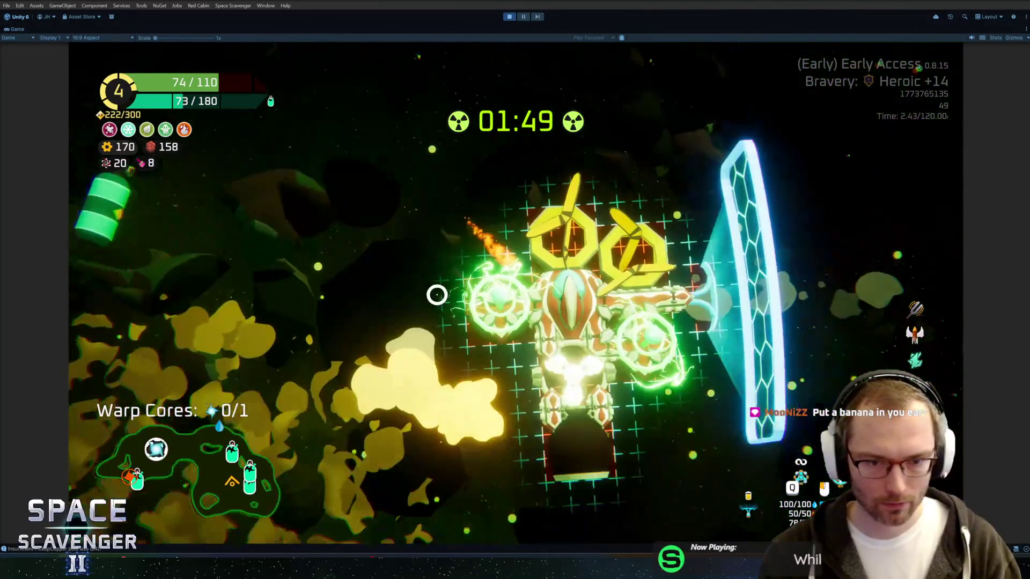
{"action": "key", "text": "r"}
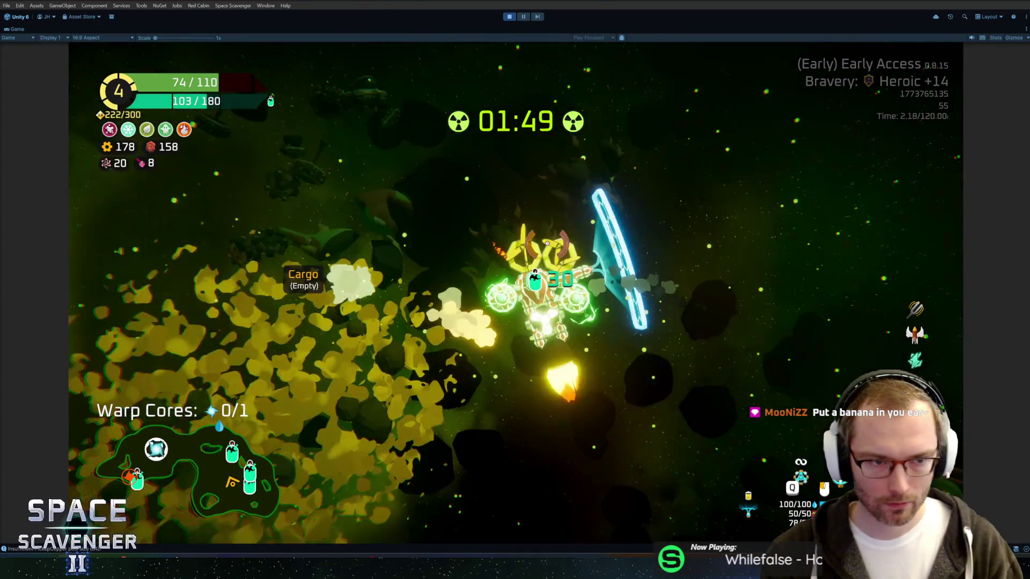
{"action": "key", "text": "e"}
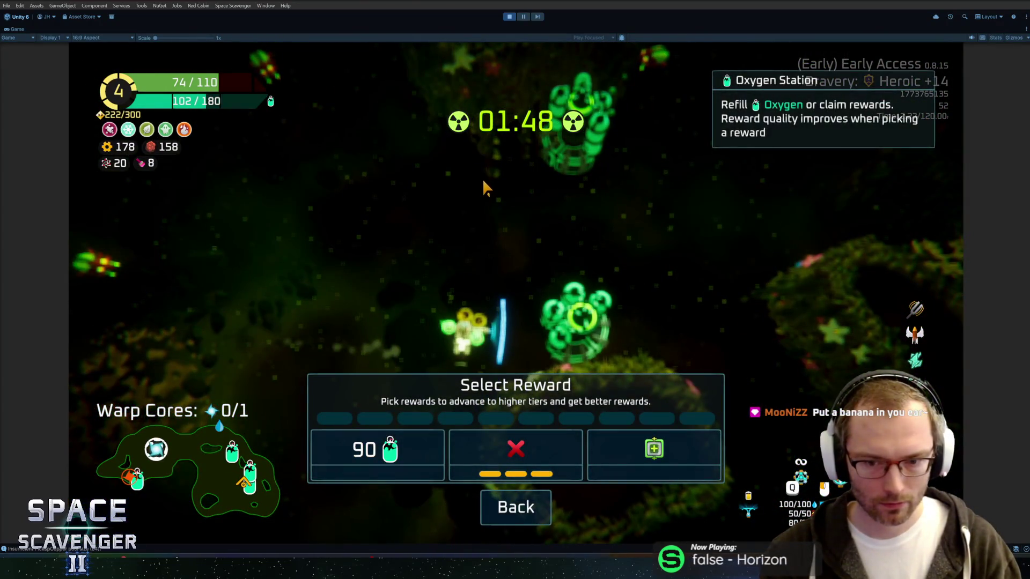
{"action": "left_click", "coordinate": [637, 467]}
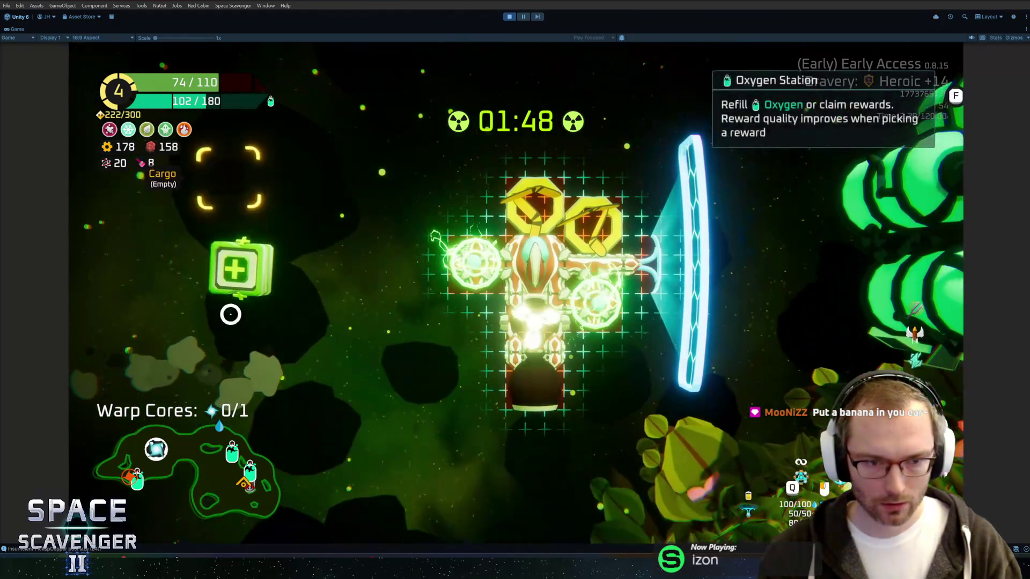
{"action": "key", "text": "r"}
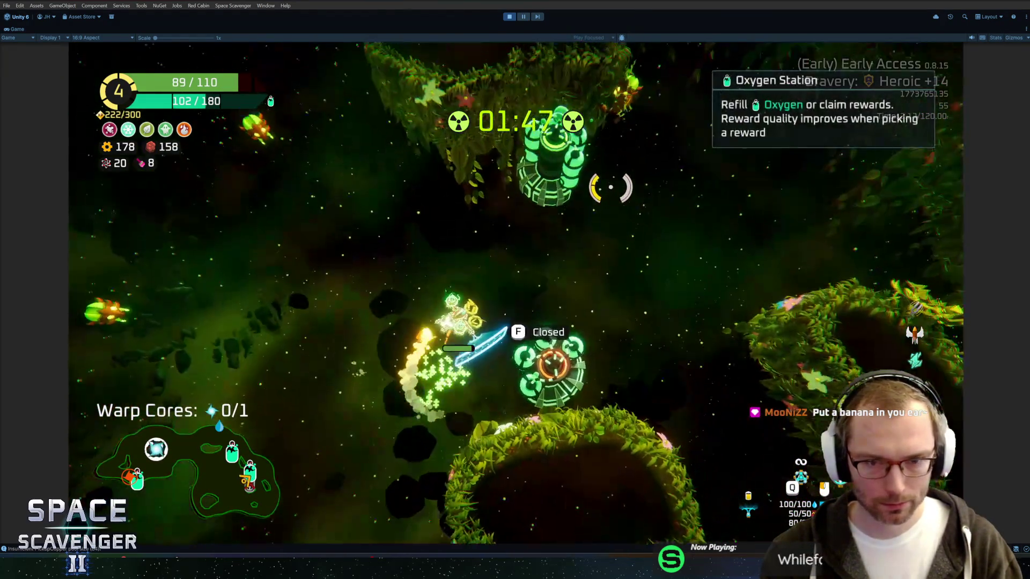
Step: Claim 185 scrap and then 71 XP from the next oxygen stations
{"action": "key", "text": "f"}
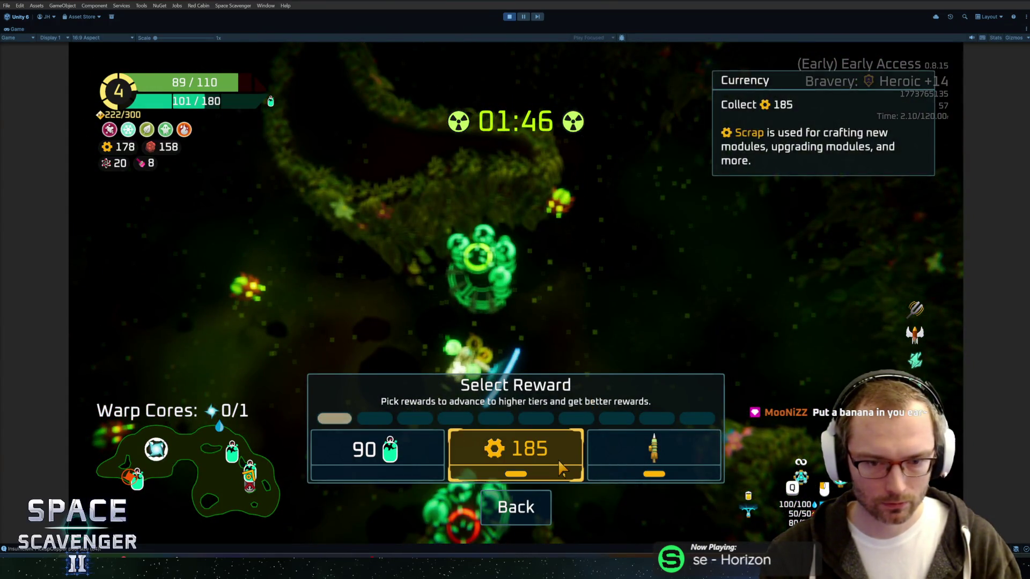
{"action": "left_click", "coordinate": [523, 456]}
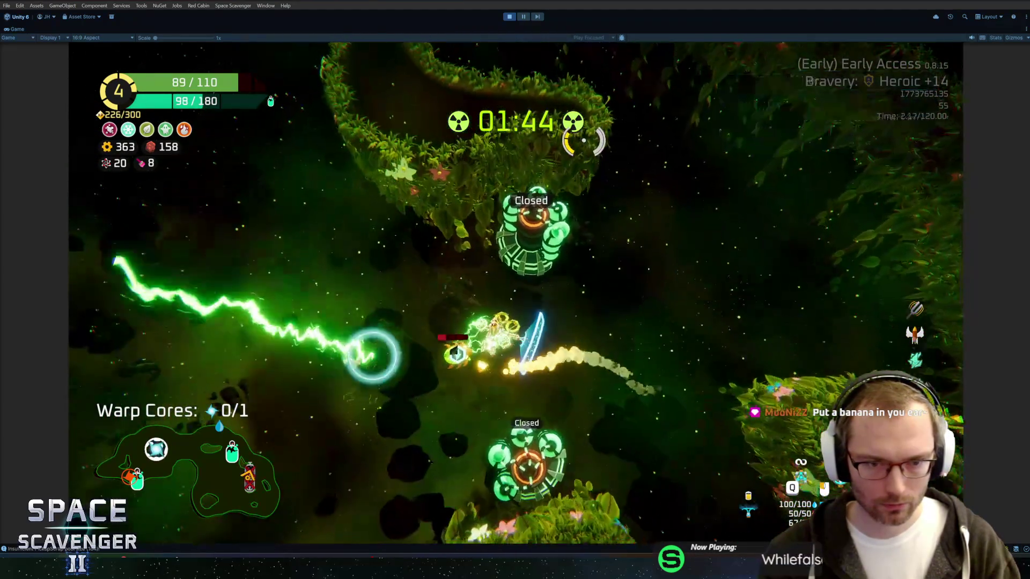
{"action": "key", "text": "w"}
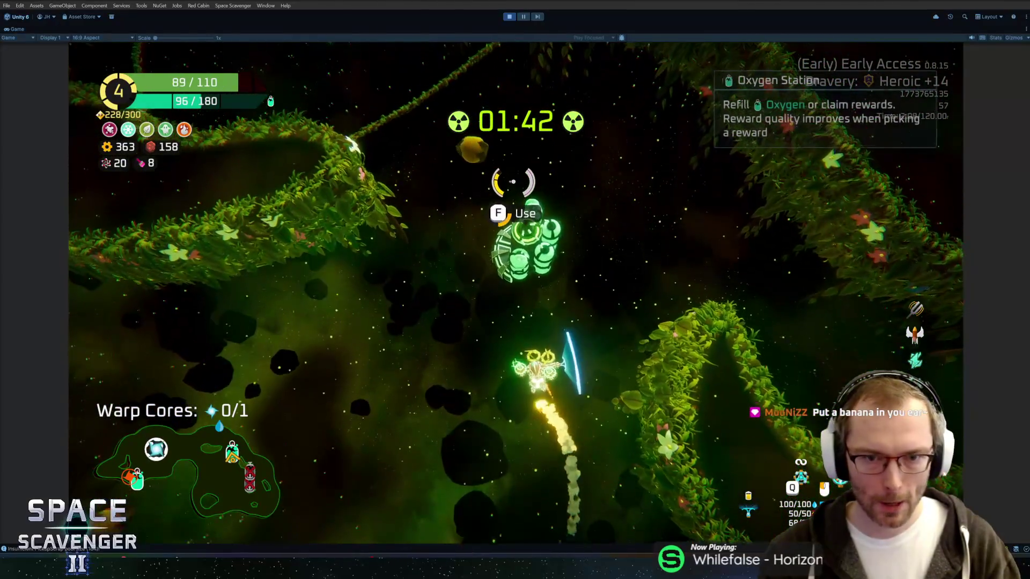
{"action": "key", "text": "f"}
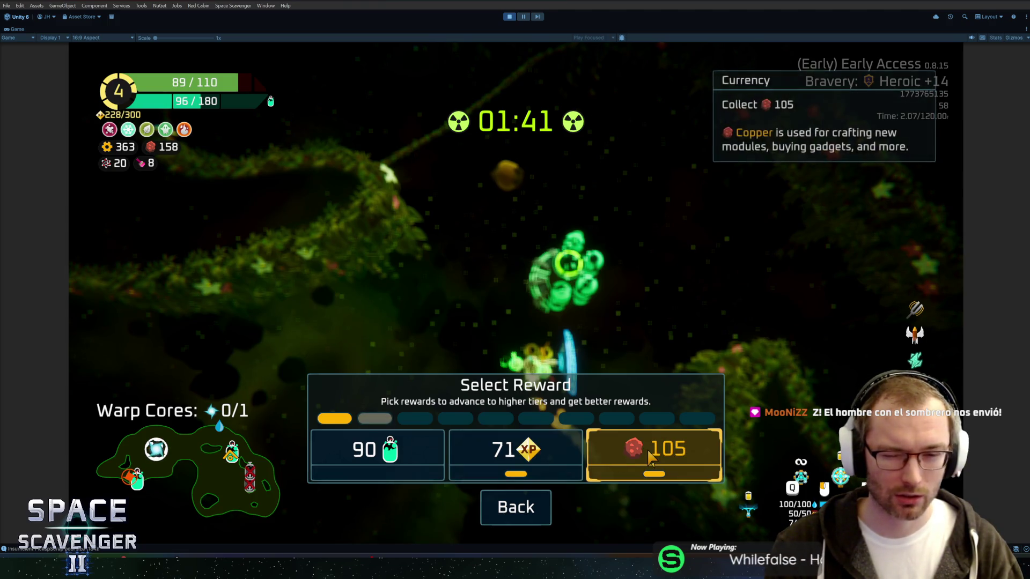
{"action": "left_click", "coordinate": [531, 453]}
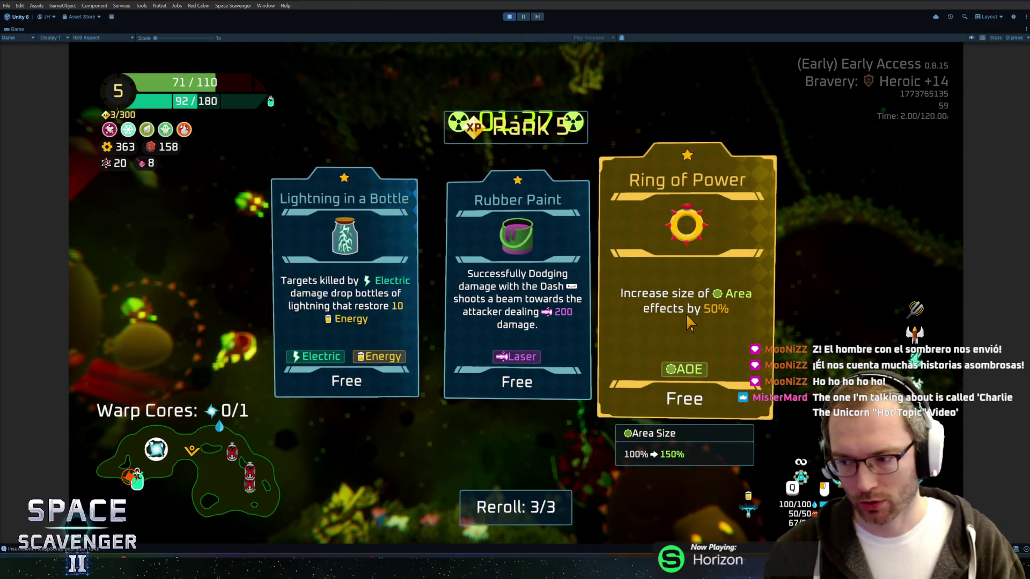
Step: Reroll the rank 5 upgrade cards twice and pick Nylon Carpet over Ruler and Lightning in a Bottle
{"action": "left_click", "coordinate": [528, 519]}
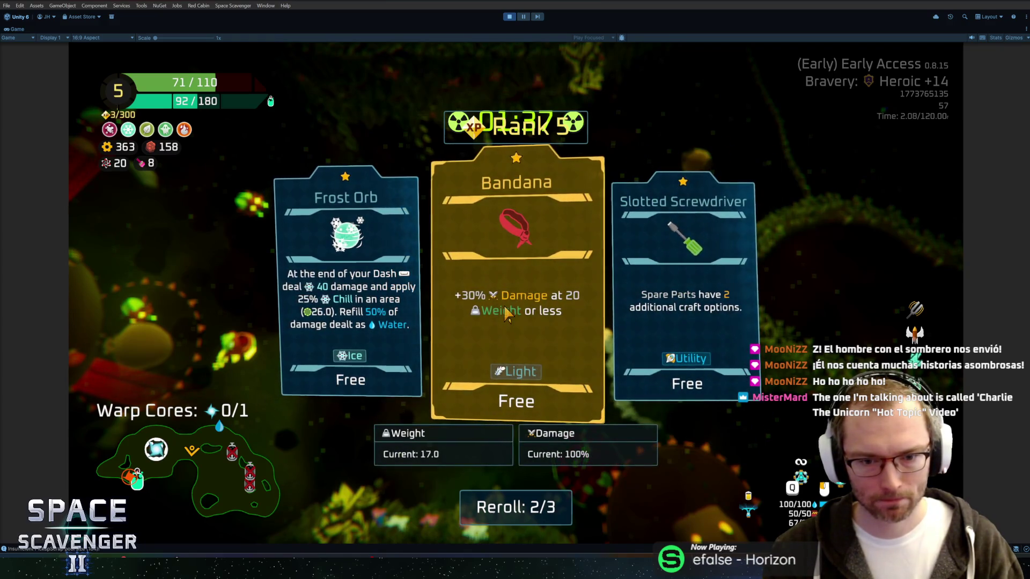
{"action": "left_click", "coordinate": [513, 510]}
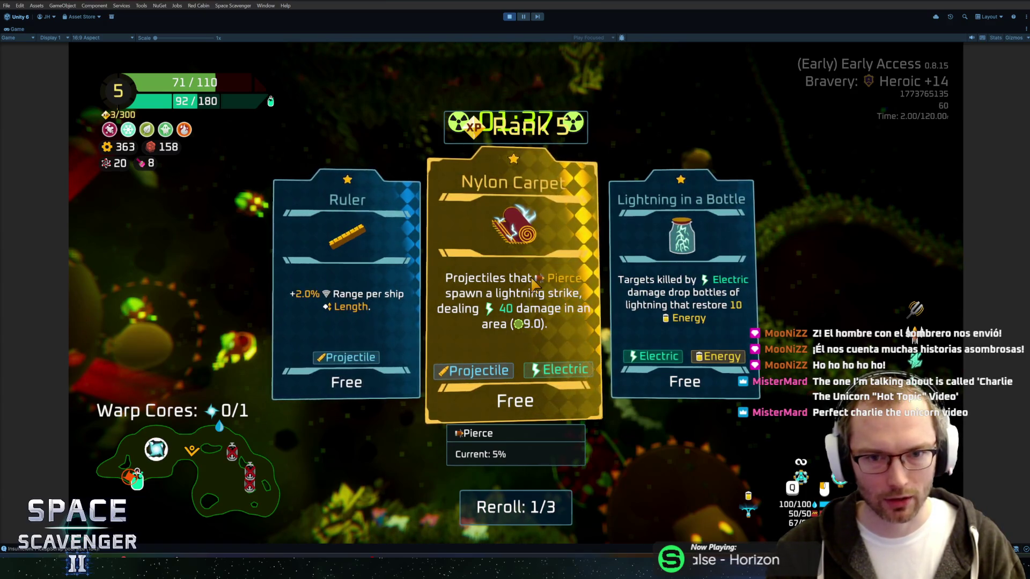
{"action": "left_click", "coordinate": [535, 284]}
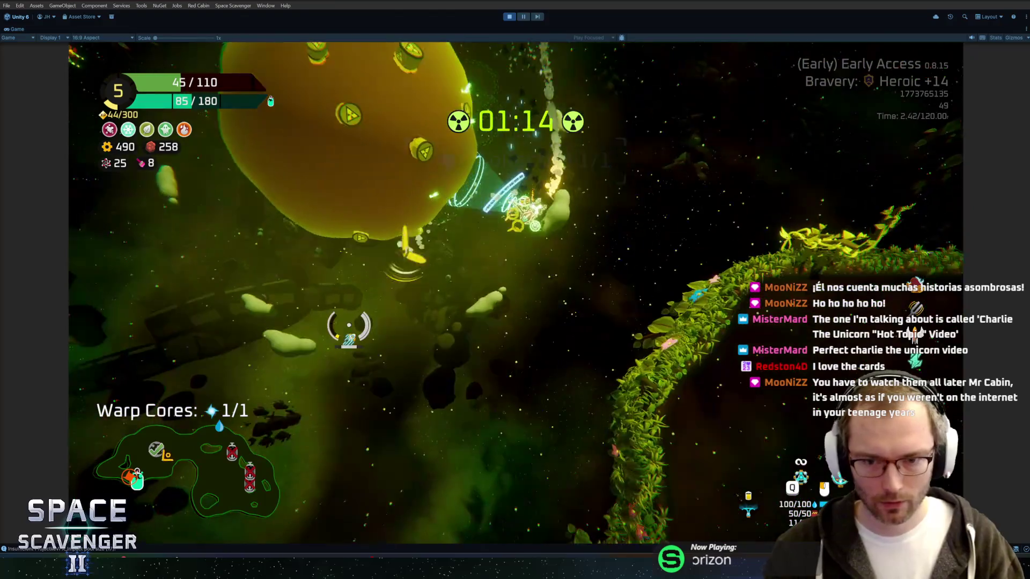
Step: Fly left through the jungle vines collecting scrap, then right toward the Oxygen Station
{"action": "key", "text": "a"}
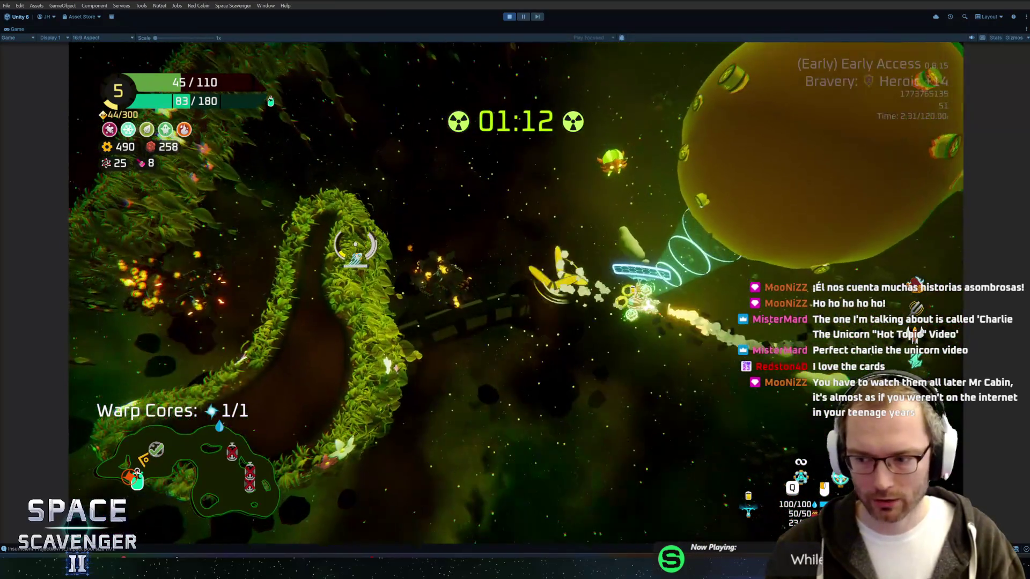
{"action": "key", "text": "a"}
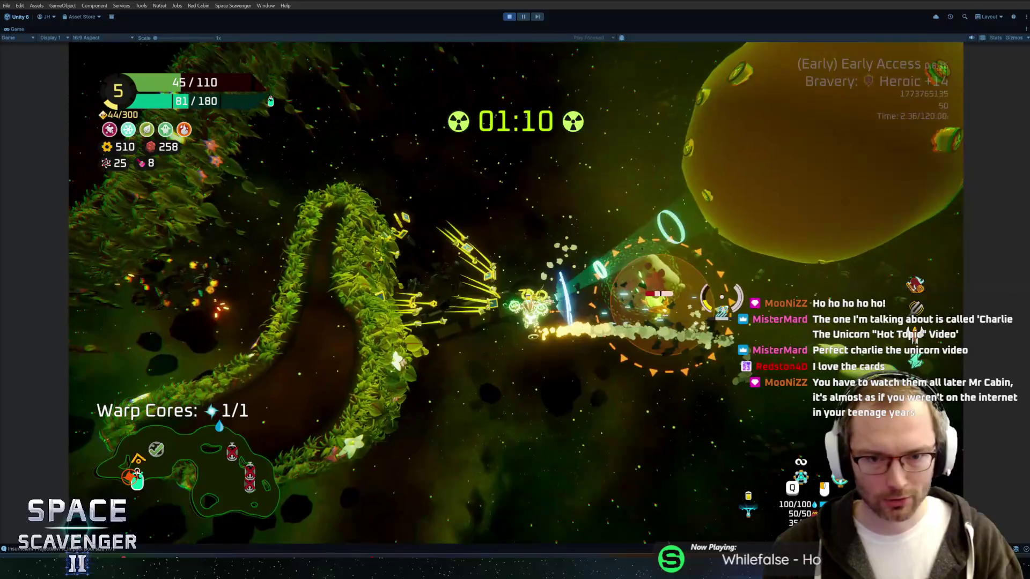
{"action": "key", "text": "a"}
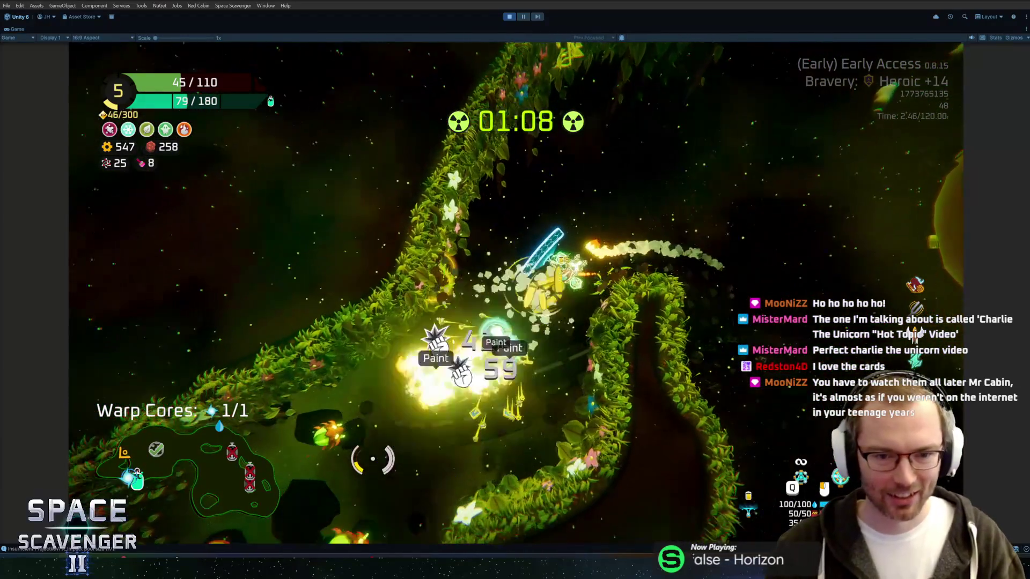
{"action": "key", "text": "a"}
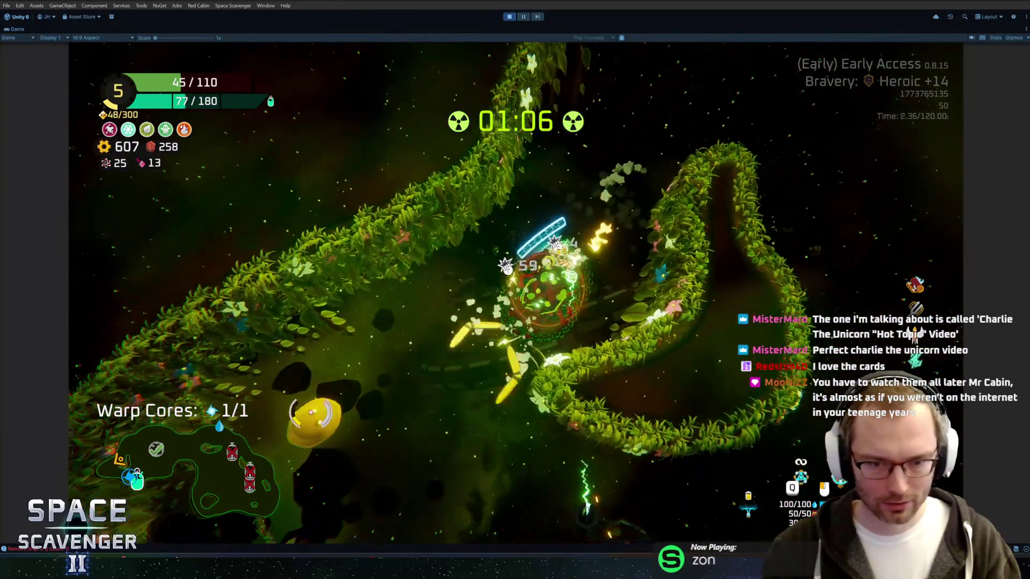
{"action": "key", "text": "a"}
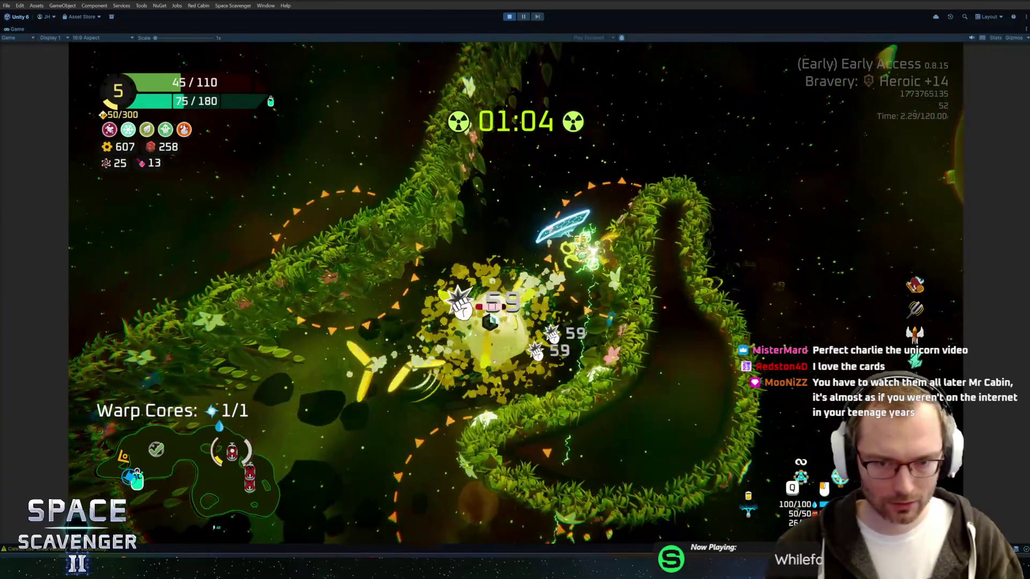
{"action": "key", "text": "a"}
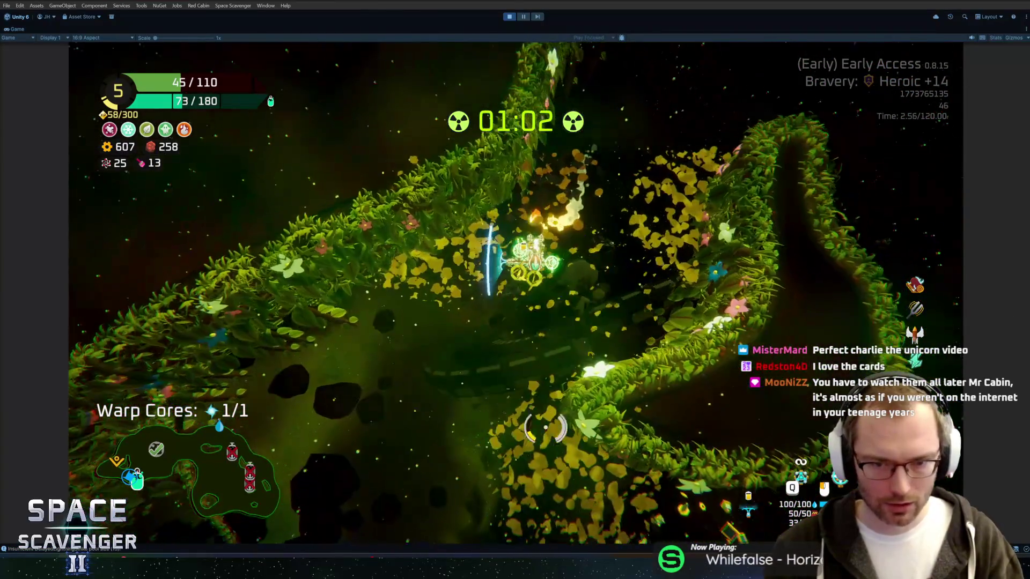
{"action": "key", "text": "d"}
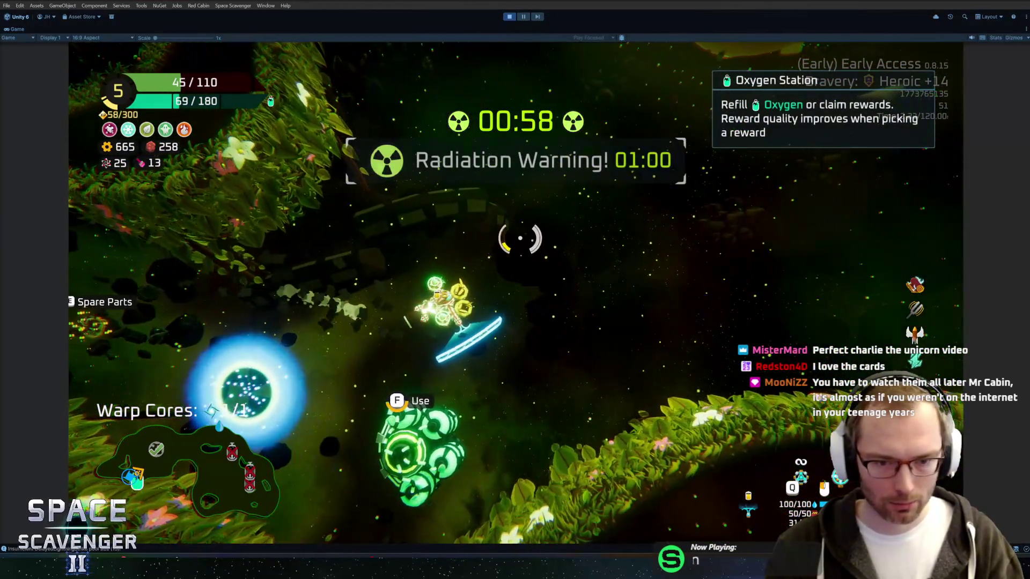
Step: Take the 205 Scrap reward from the Oxygen Station and fly up to the warp portal
{"action": "key", "text": "e"}
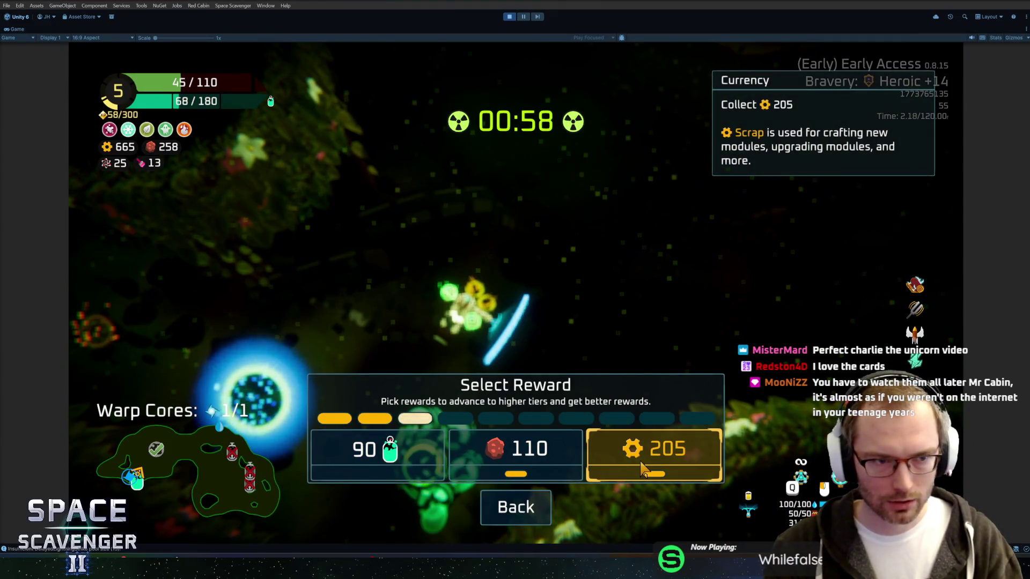
{"action": "left_click", "coordinate": [644, 470]}
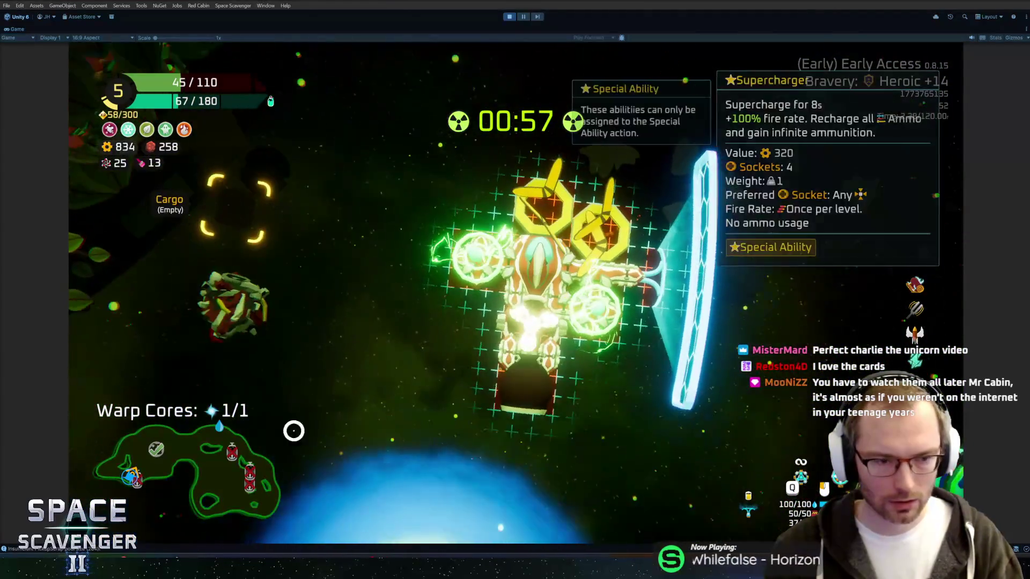
{"action": "mouse_move", "coordinate": [238, 284]}
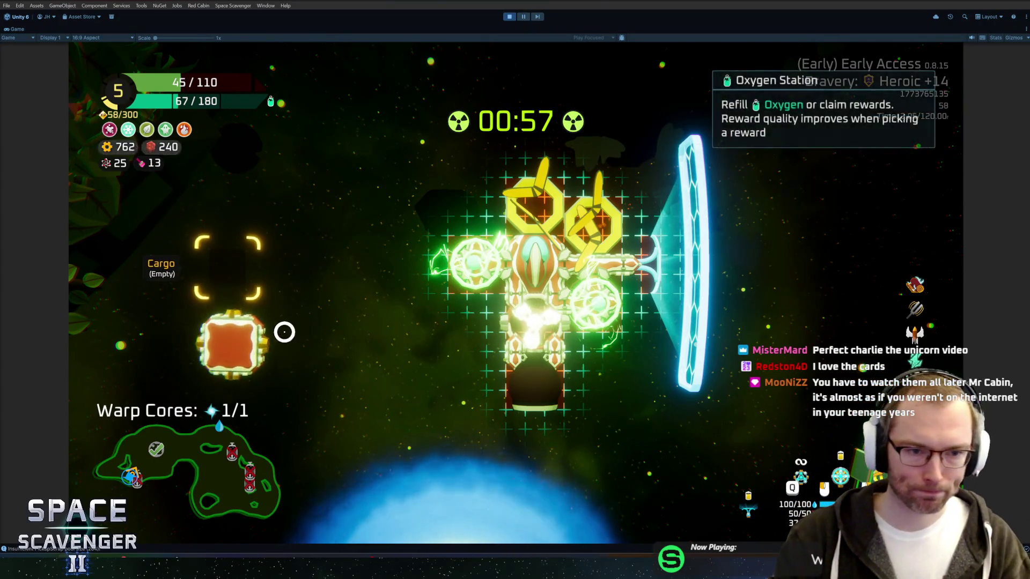
{"action": "left_click", "coordinate": [436, 310]}
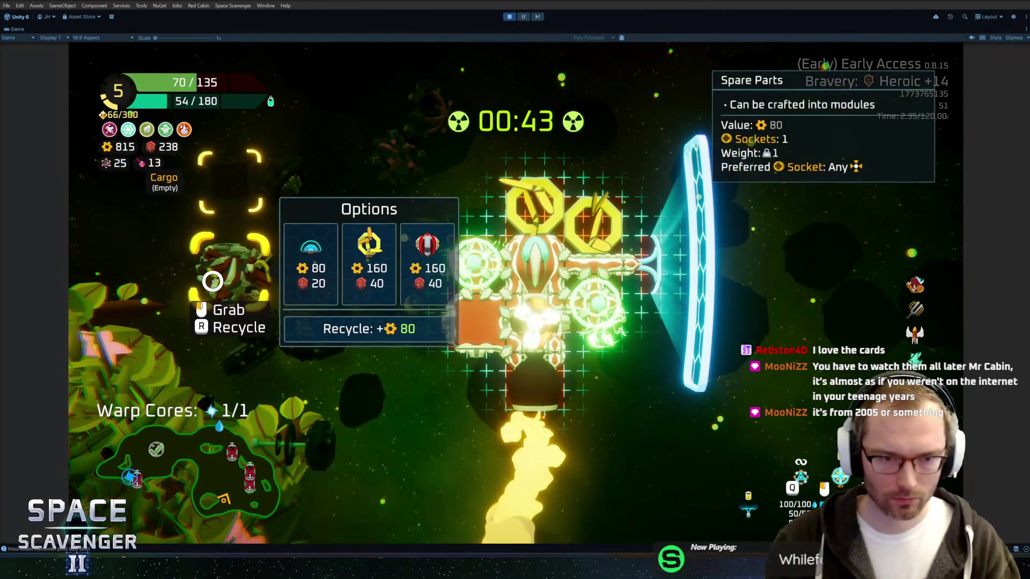
{"action": "key", "text": "d"}
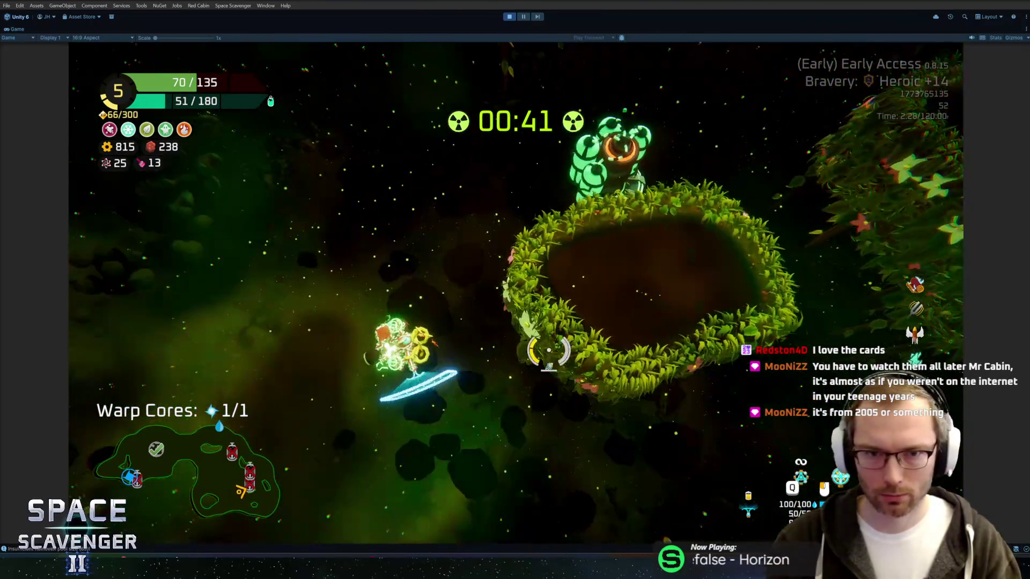
{"action": "key", "text": "w"}
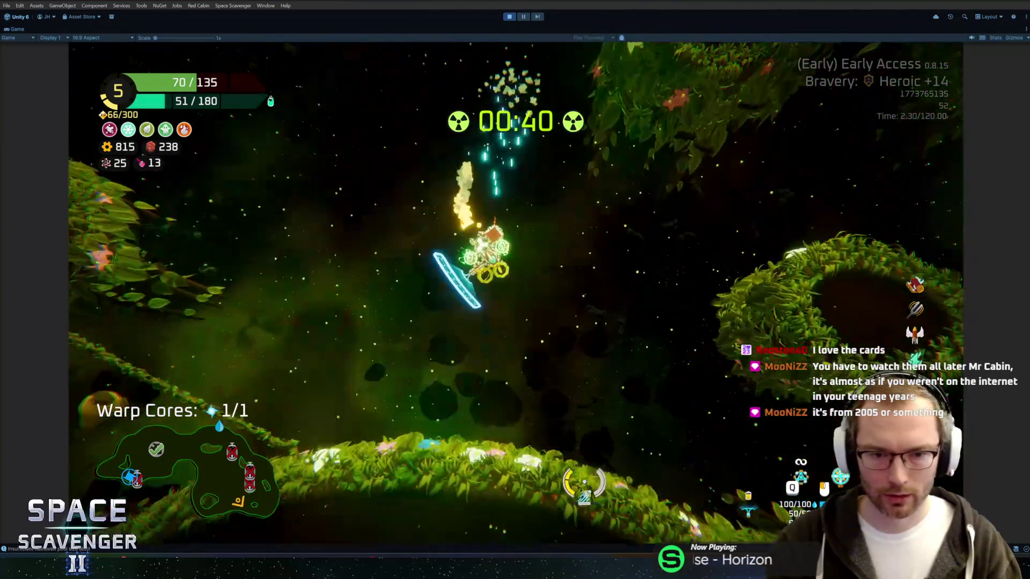
{"action": "key", "text": "w"}
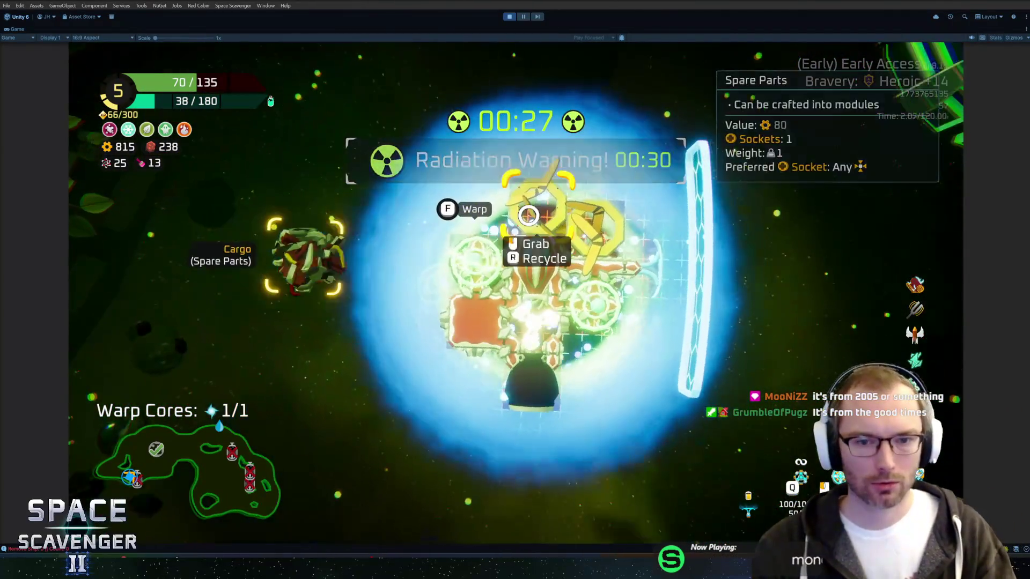
Step: Craft Boomerangs from the spare parts, attach them top-left, and reposition the Tesla Coil
{"action": "left_click", "coordinate": [282, 266]}
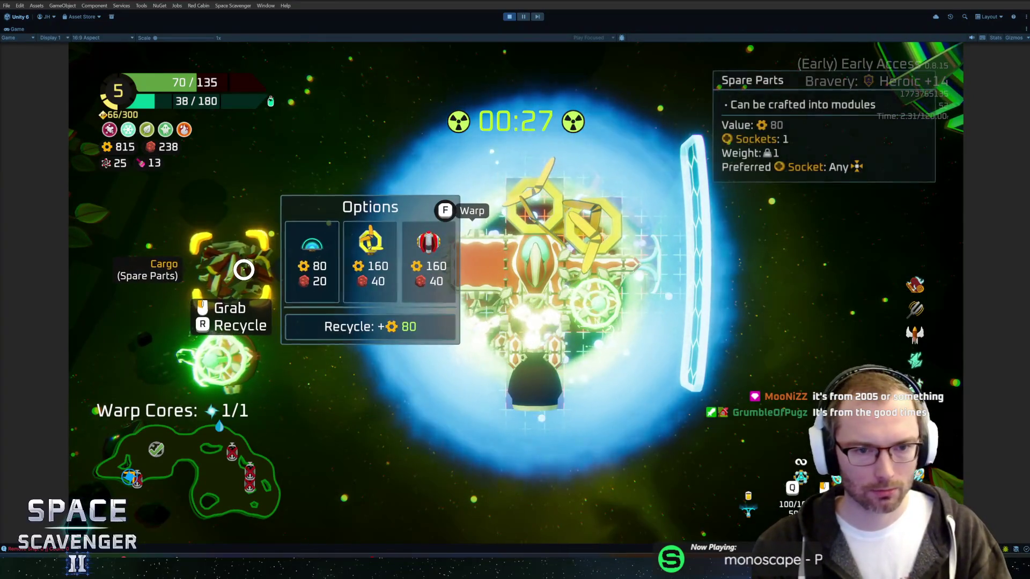
{"action": "left_click", "coordinate": [360, 253]}
{"action": "left_click", "coordinate": [472, 185]}
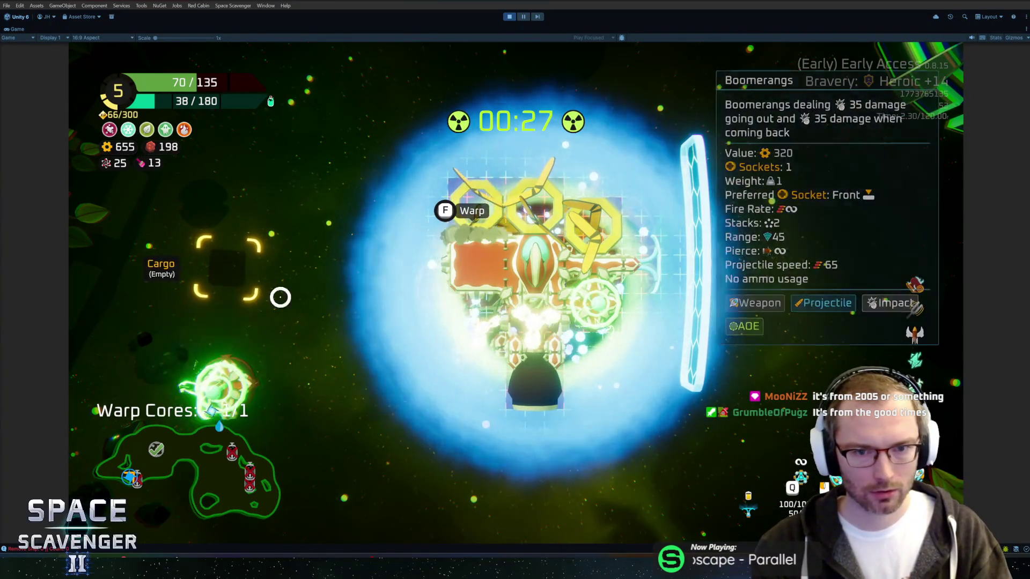
{"action": "left_click", "coordinate": [228, 365]}
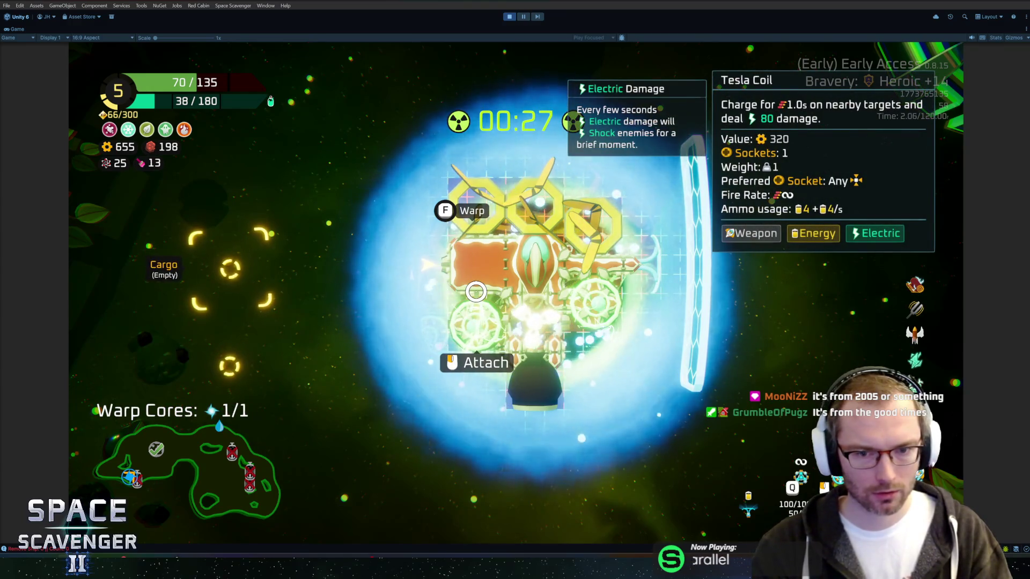
{"action": "left_click", "coordinate": [590, 298]}
{"action": "left_click", "coordinate": [592, 300]}
{"action": "left_click", "coordinate": [592, 333]}
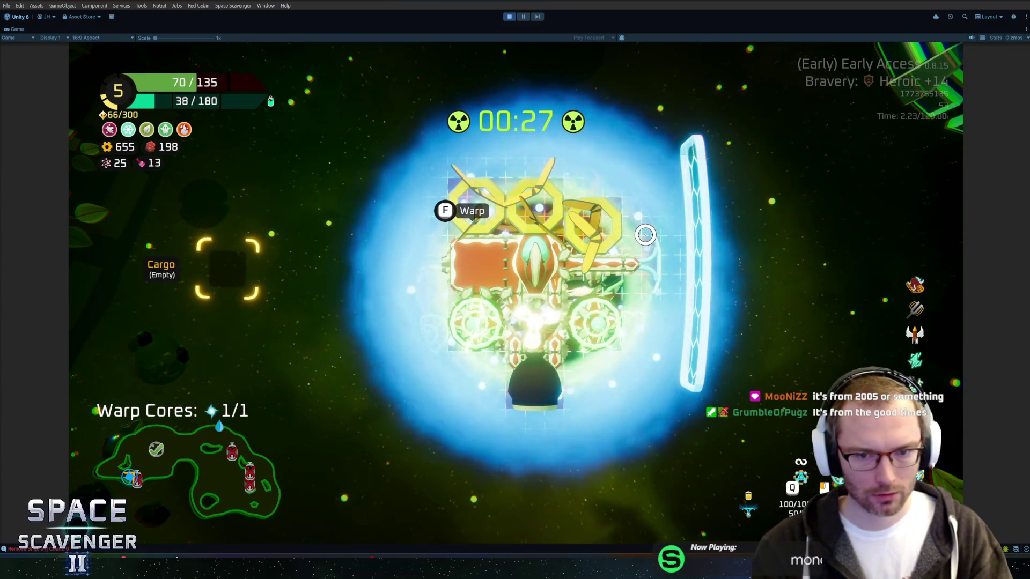
Step: Leave the build view, fly up to the warp and warp out to the sector map
{"action": "key", "text": "Tab"}
{"action": "key", "text": "w"}
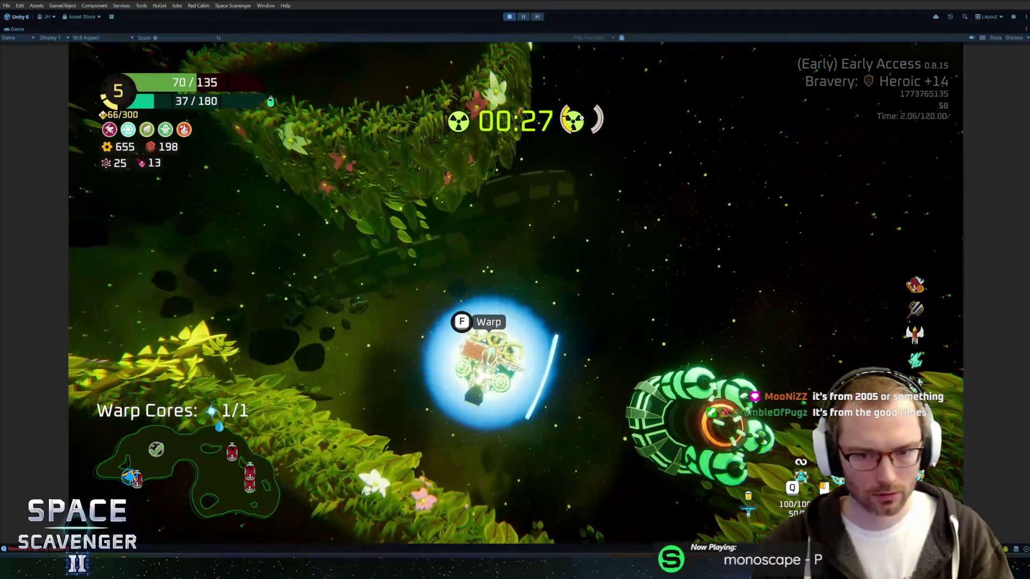
{"action": "key", "text": "f"}
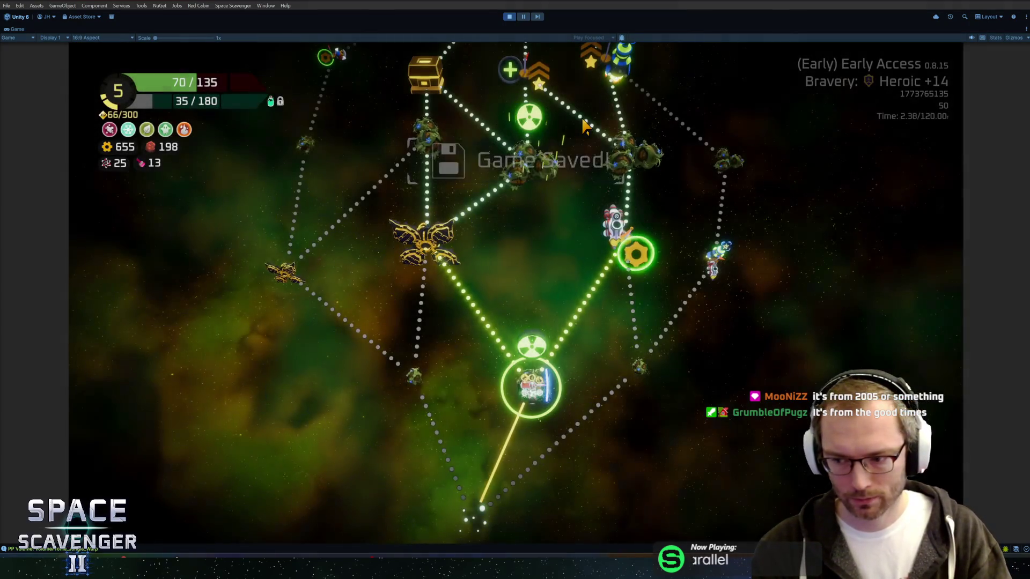
Step: Pick the Cargo Ship node on the sector map as the next destination
{"action": "left_click", "coordinate": [429, 400]}
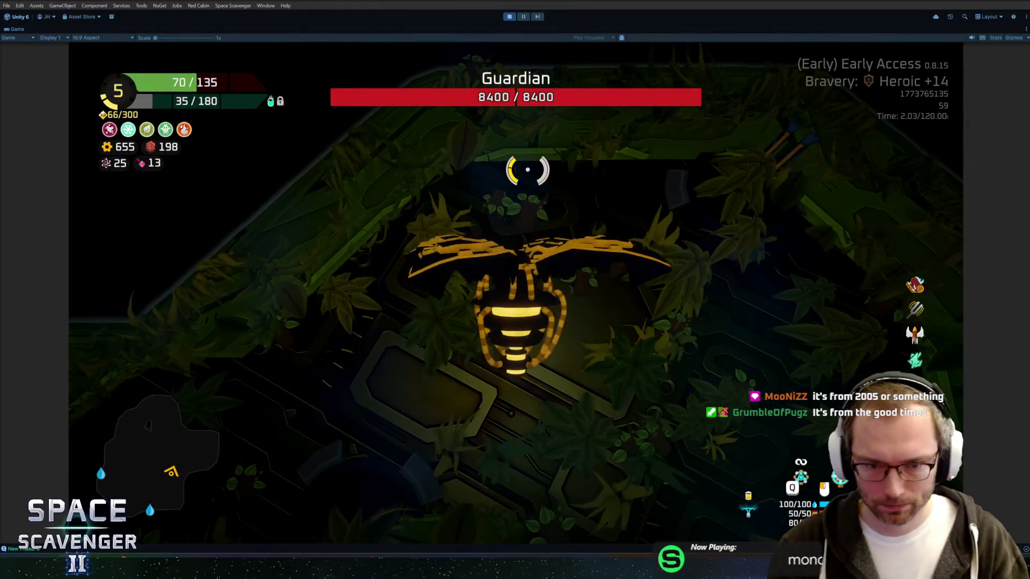
Step: Shoot at the Guardian boss, then bring up the supply crate's six free module options
{"action": "mouse_move", "coordinate": [498, 272]}
{"action": "left_mouse_down"}
{"action": "mouse_move", "coordinate": [501, 224]}
{"action": "mouse_move", "coordinate": [536, 215]}
{"action": "mouse_move", "coordinate": [651, 222]}
{"action": "mouse_move", "coordinate": [671, 265]}
{"action": "mouse_move", "coordinate": [617, 368]}
{"action": "mouse_move", "coordinate": [621, 391]}
{"action": "mouse_move", "coordinate": [543, 468]}
{"action": "mouse_move", "coordinate": [301, 397]}
{"action": "mouse_move", "coordinate": [229, 388]}
{"action": "mouse_move", "coordinate": [375, 215]}
{"action": "mouse_move", "coordinate": [370, 166]}
{"action": "mouse_move", "coordinate": [605, 149]}
{"action": "mouse_move", "coordinate": [575, 114]}
{"action": "mouse_move", "coordinate": [517, 162]}
{"action": "left_mouse_up"}
{"action": "key", "text": "e"}
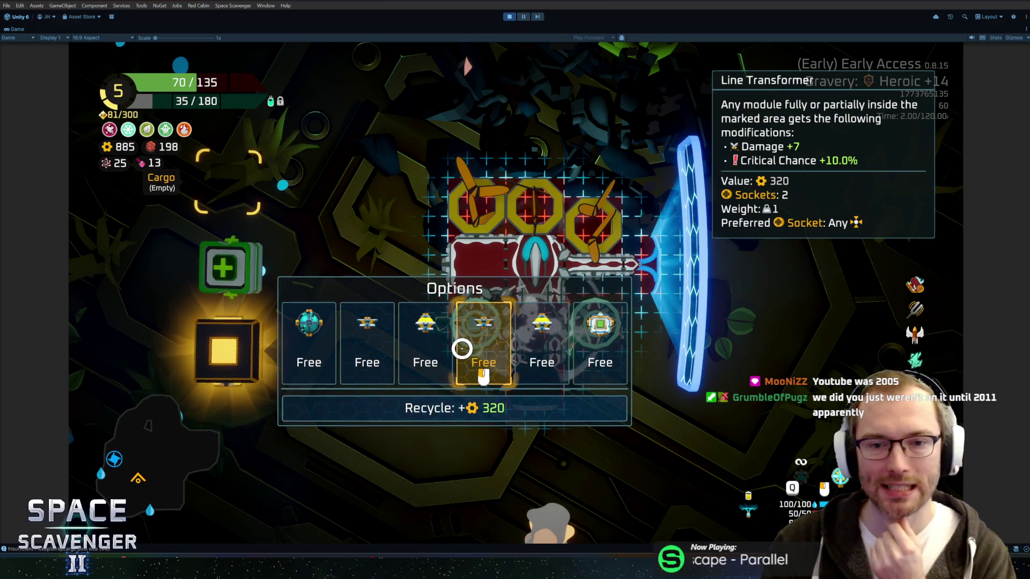
Step: Take the second and fourth free modules, moving the shield and propeller off the ship
{"action": "left_click", "coordinate": [368, 352]}
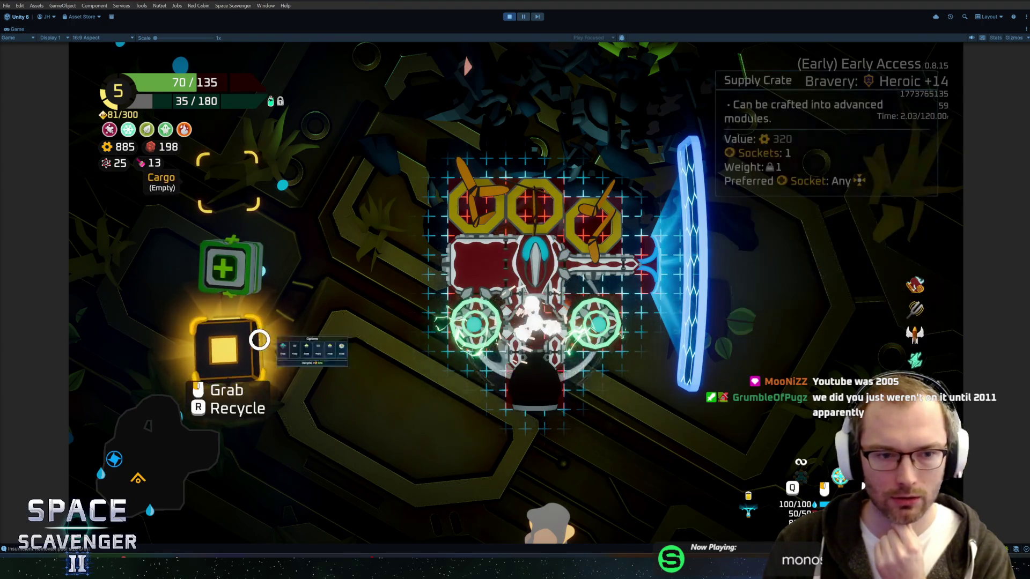
{"action": "left_click", "coordinate": [259, 340]}
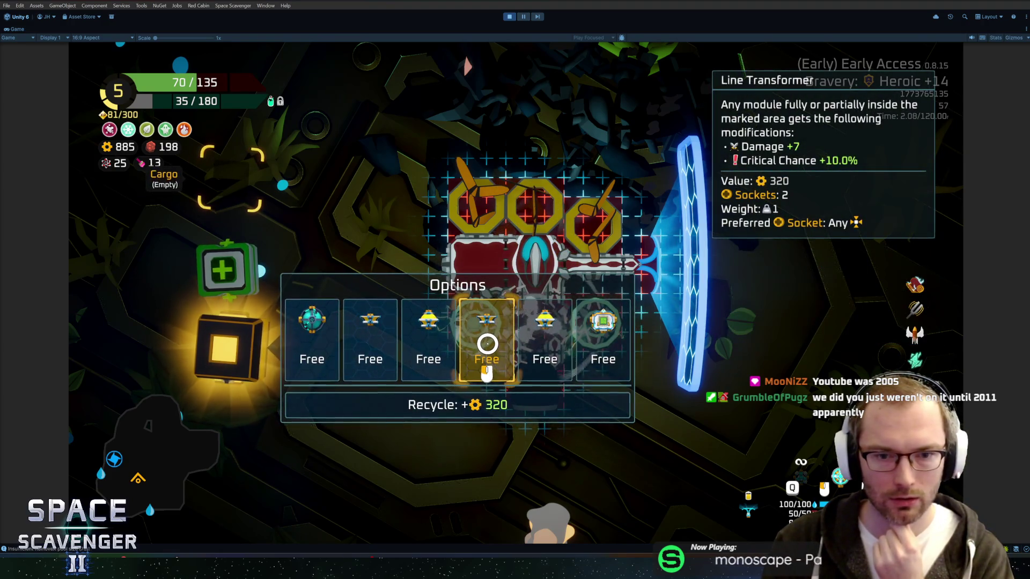
{"action": "left_click", "coordinate": [487, 344]}
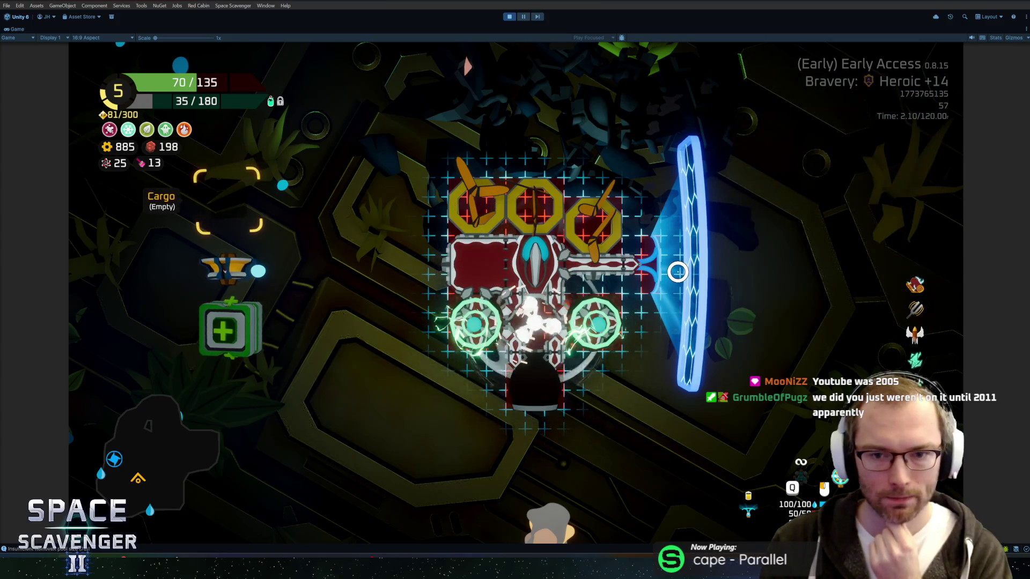
{"action": "left_click", "coordinate": [678, 272]}
{"action": "left_click", "coordinate": [489, 254]}
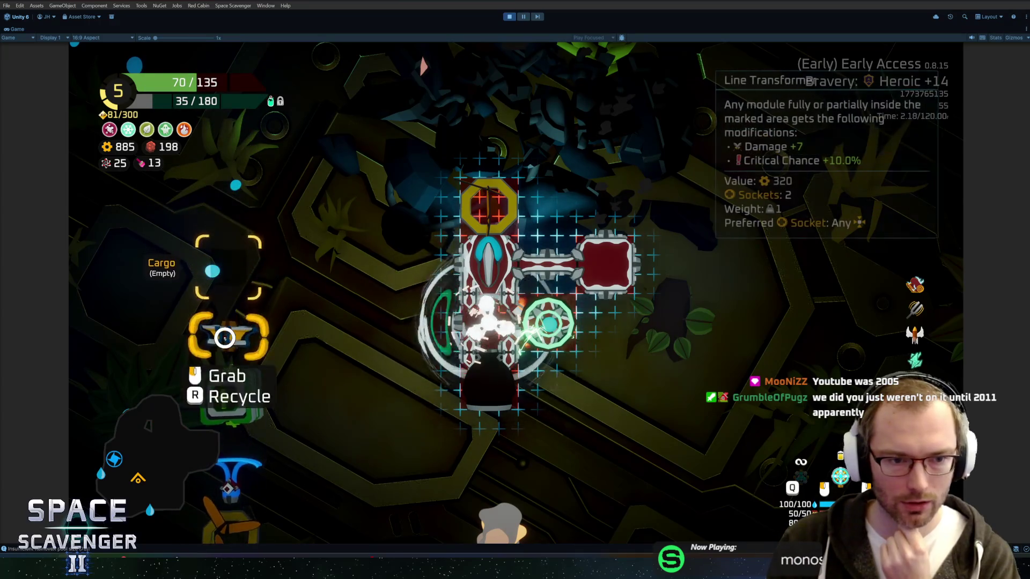
Step: Attach the Line Transformer and both cargo boomerangs along the ship's top
{"action": "left_click", "coordinate": [225, 338]}
{"action": "left_click", "coordinate": [547, 252]}
{"action": "left_click", "coordinate": [231, 177]}
{"action": "left_click", "coordinate": [547, 206]}
{"action": "left_click", "coordinate": [257, 253]}
{"action": "left_click", "coordinate": [605, 207]}
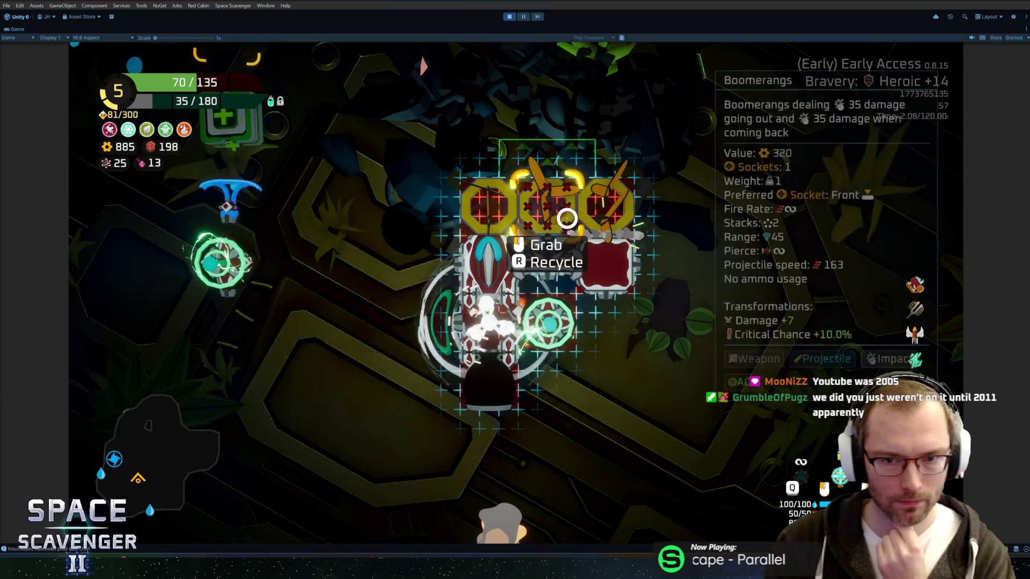
Step: Fit the Tesla Coil lower right, Shield and Large Thruster lower centre, and repair hull to 85
{"action": "left_click", "coordinate": [208, 278]}
{"action": "left_click", "coordinate": [609, 321]}
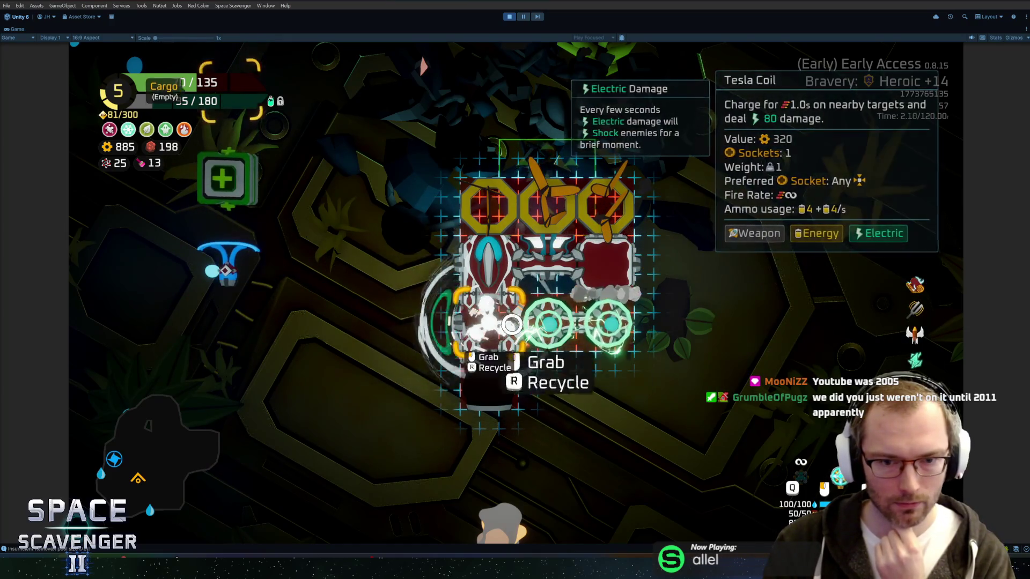
{"action": "left_click", "coordinate": [606, 354]}
{"action": "left_click", "coordinate": [487, 365]}
{"action": "left_click", "coordinate": [220, 343]}
{"action": "left_click", "coordinate": [613, 357]}
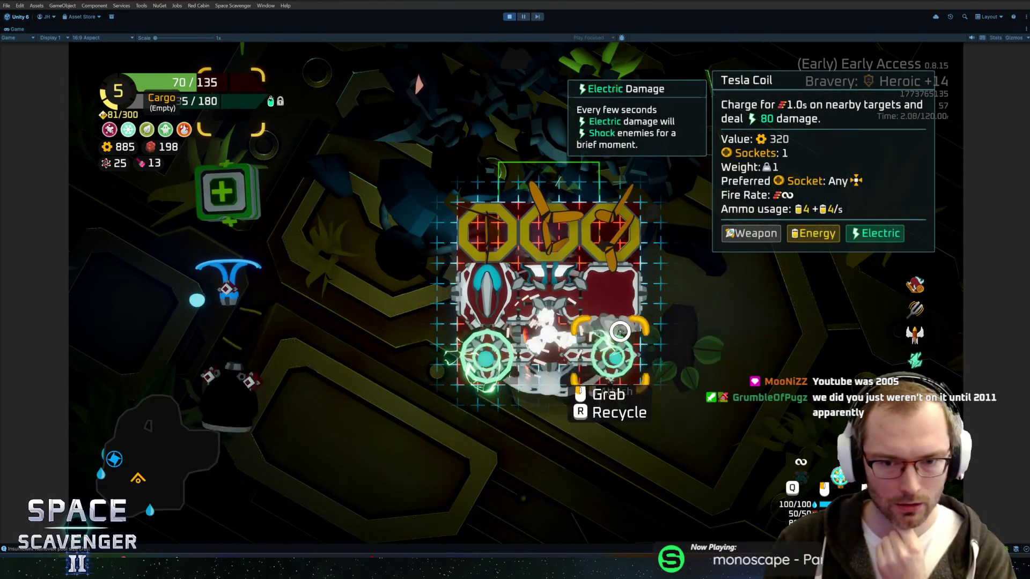
{"action": "left_click", "coordinate": [567, 361]}
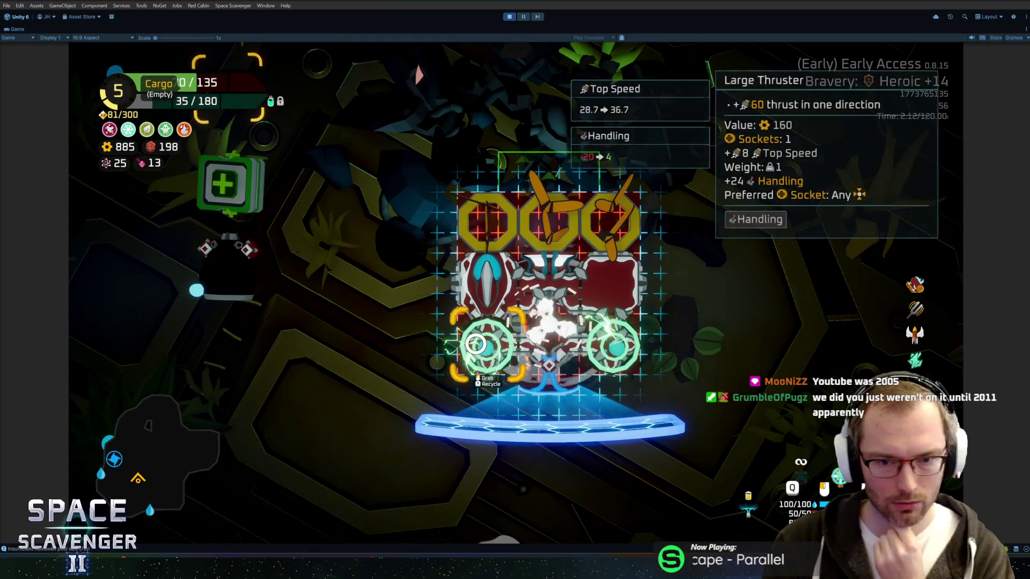
{"action": "left_click", "coordinate": [499, 370]}
{"action": "left_click", "coordinate": [564, 352]}
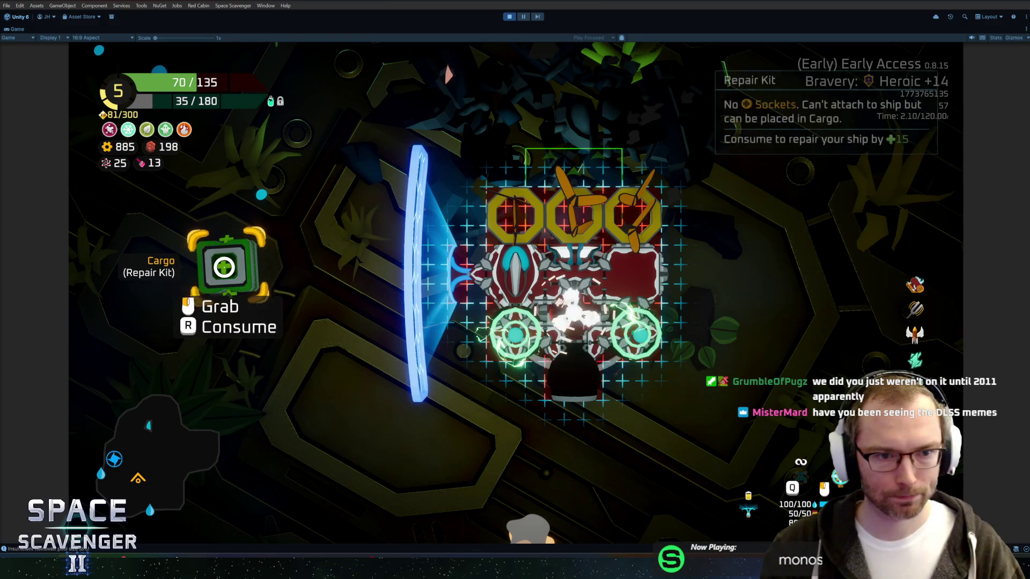
{"action": "key", "text": "r"}
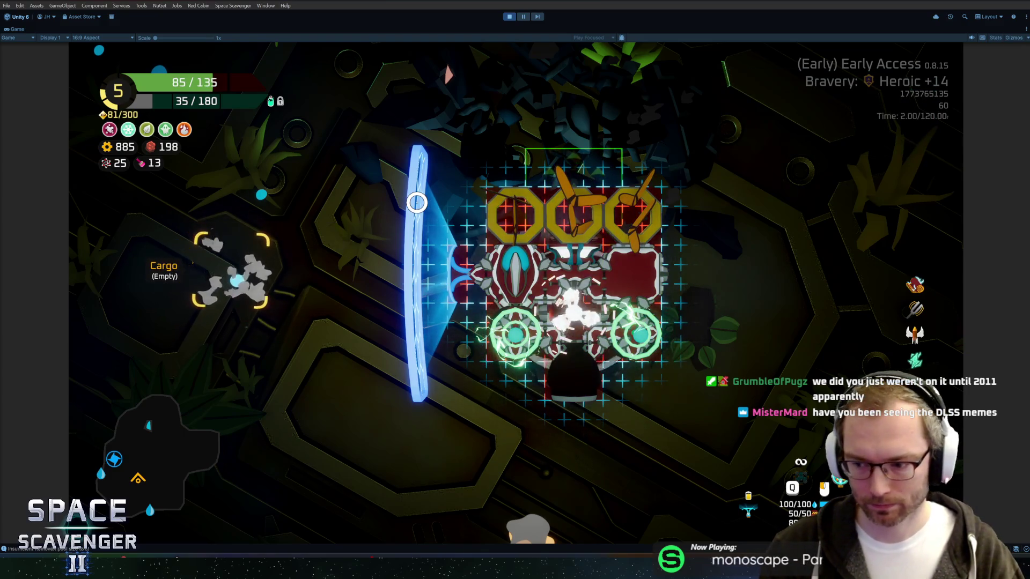
{"action": "key", "text": "Tab"}
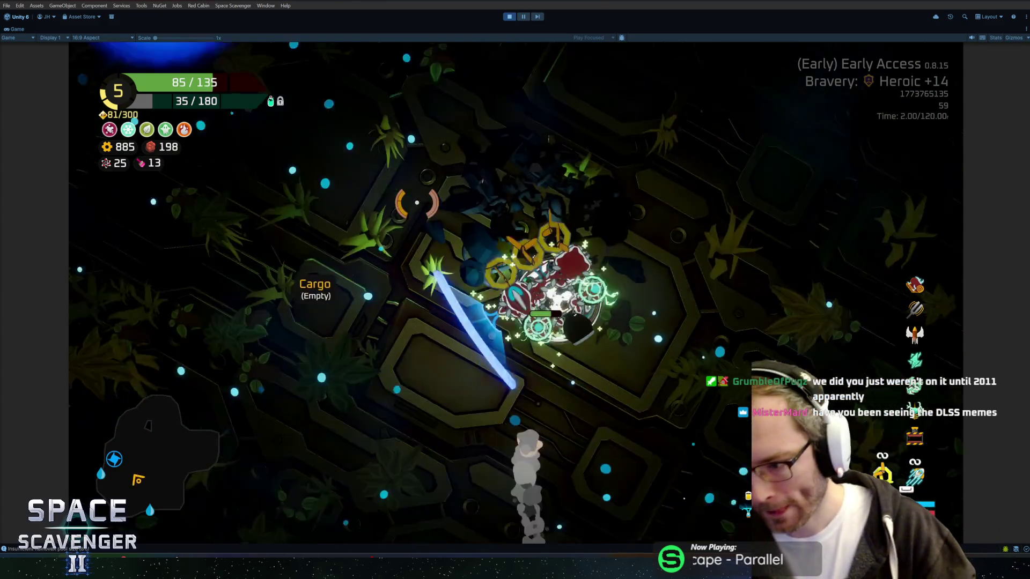
Step: Fly the ship to the sector exit and travel to the Exploration planet-cluster node in the radiation zone
{"action": "key", "text": "a"}
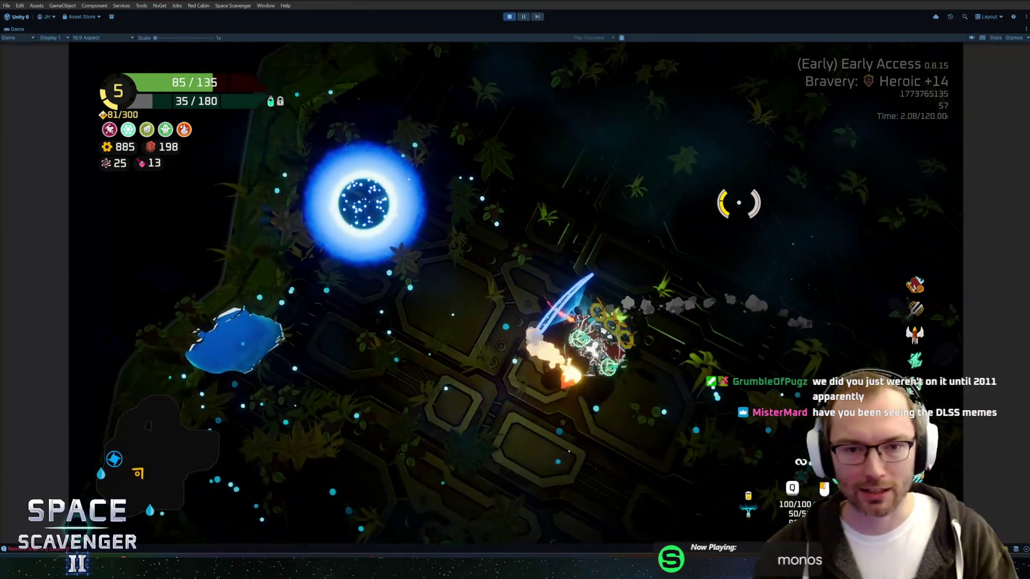
{"action": "key", "text": "d"}
{"action": "key", "text": "s"}
{"action": "key", "text": "w"}
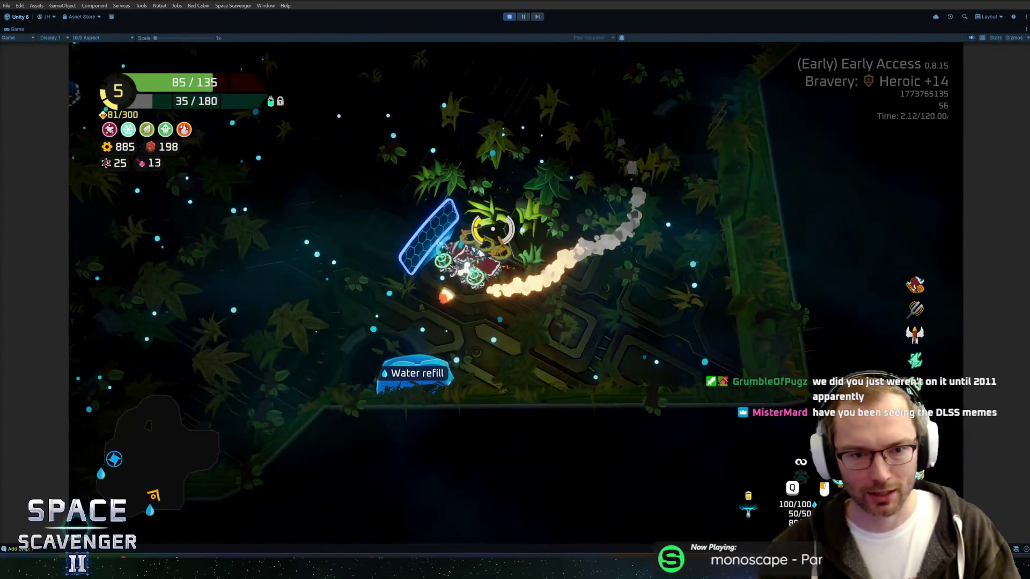
{"action": "key", "text": "d"}
{"action": "key", "text": "a"}
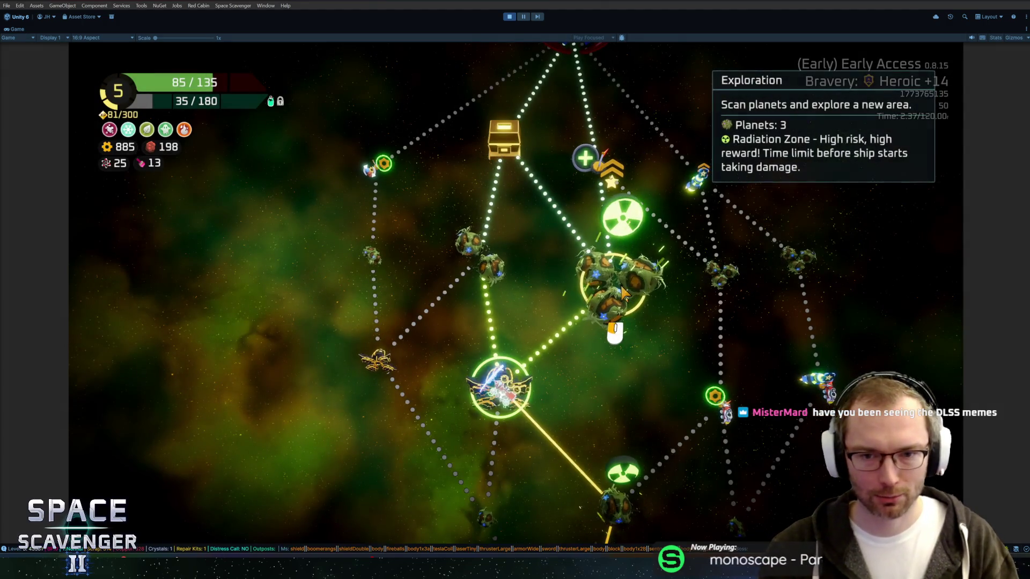
{"action": "left_click", "coordinate": [617, 298]}
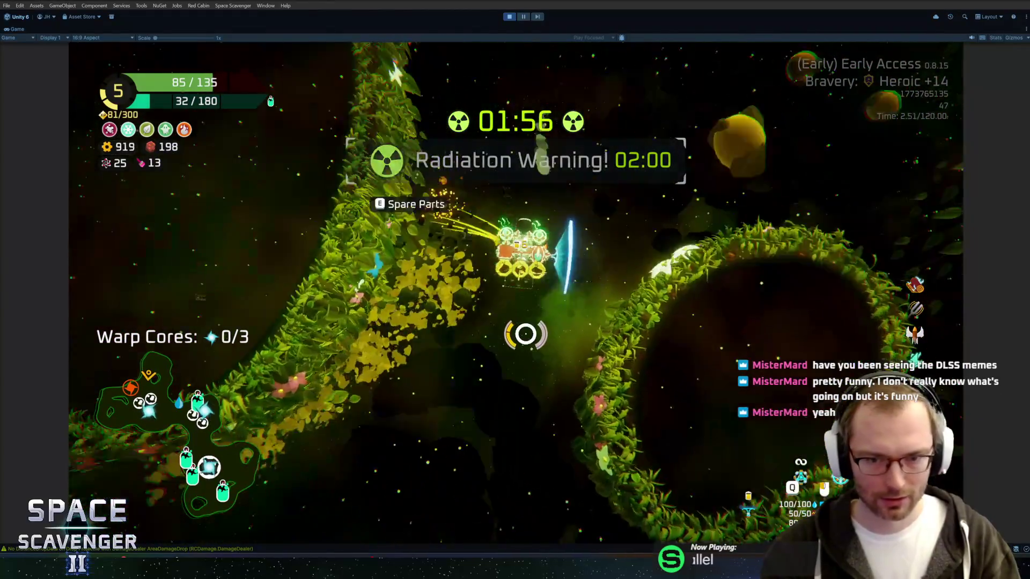
Step: Move the Spare Parts into cargo and craft them into a Large Thruster octagon module for 160 scrap
{"action": "scroll", "coordinate": [498, 386], "scroll_direction": "up", "scroll_amount": 3}
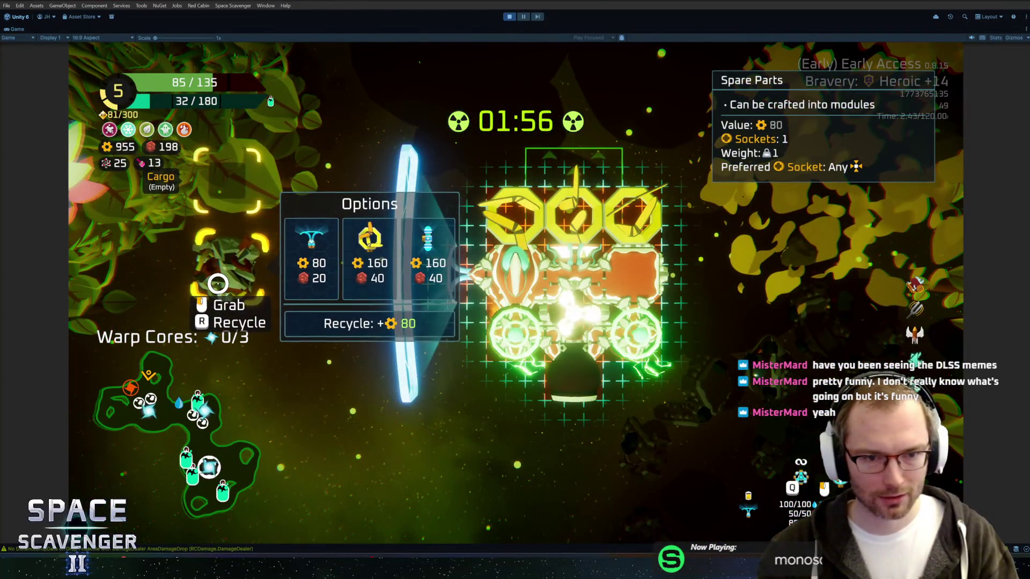
{"action": "left_click", "coordinate": [242, 147]}
{"action": "left_click", "coordinate": [242, 146]}
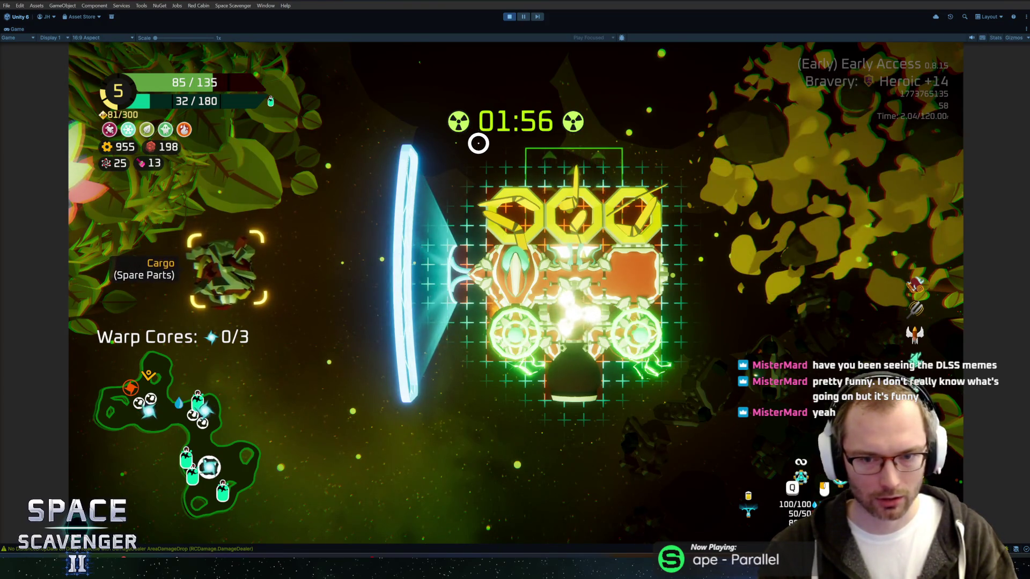
{"action": "left_click", "coordinate": [574, 348]}
{"action": "left_click", "coordinate": [666, 295]}
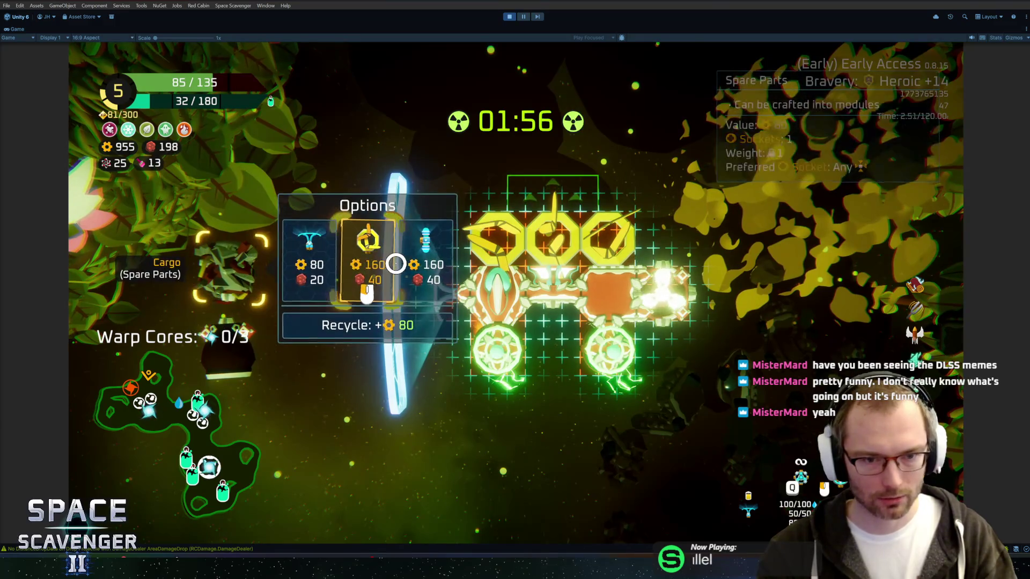
{"action": "left_click", "coordinate": [666, 236]}
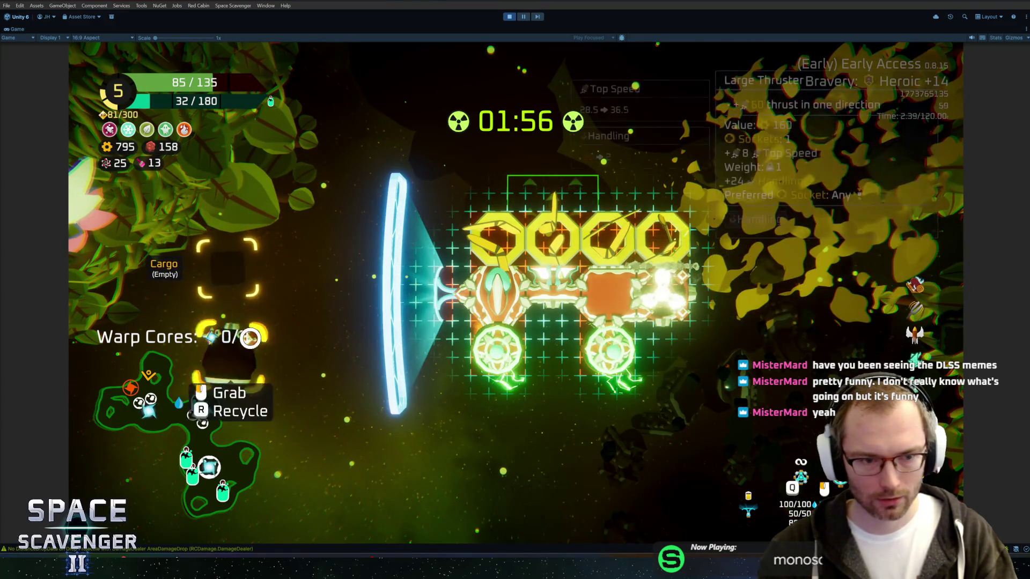
{"action": "left_click", "coordinate": [542, 284]}
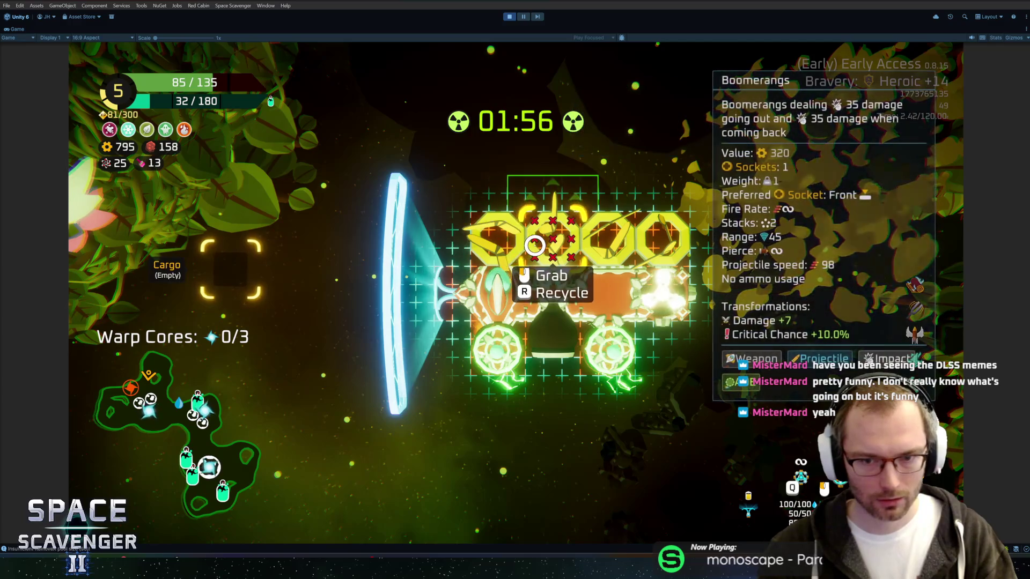
{"action": "key", "text": "Tab"}
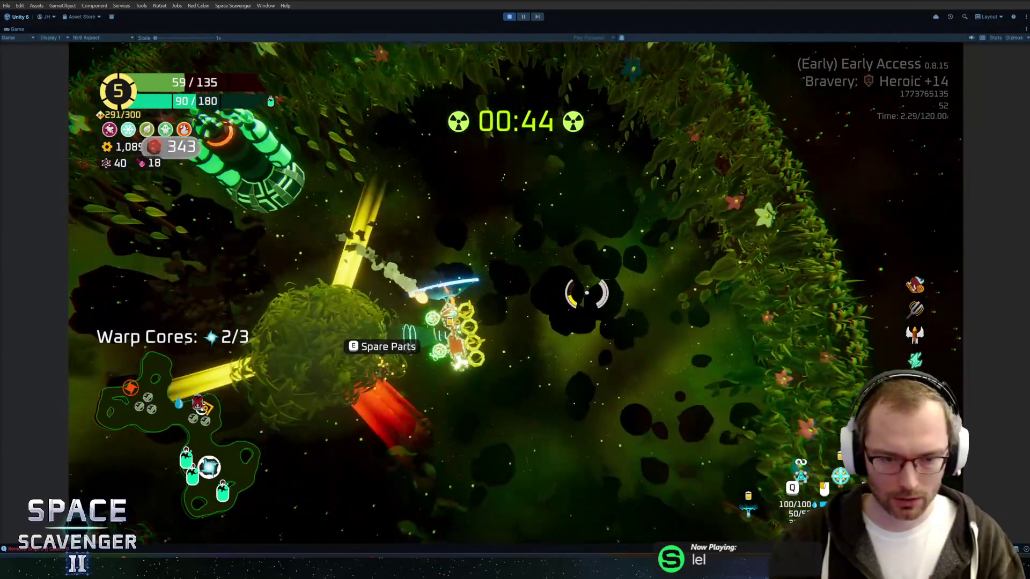
Step: Pause the run with Esc after collecting two warp cores, at 10:34 run time
{"action": "key", "text": "Escape"}
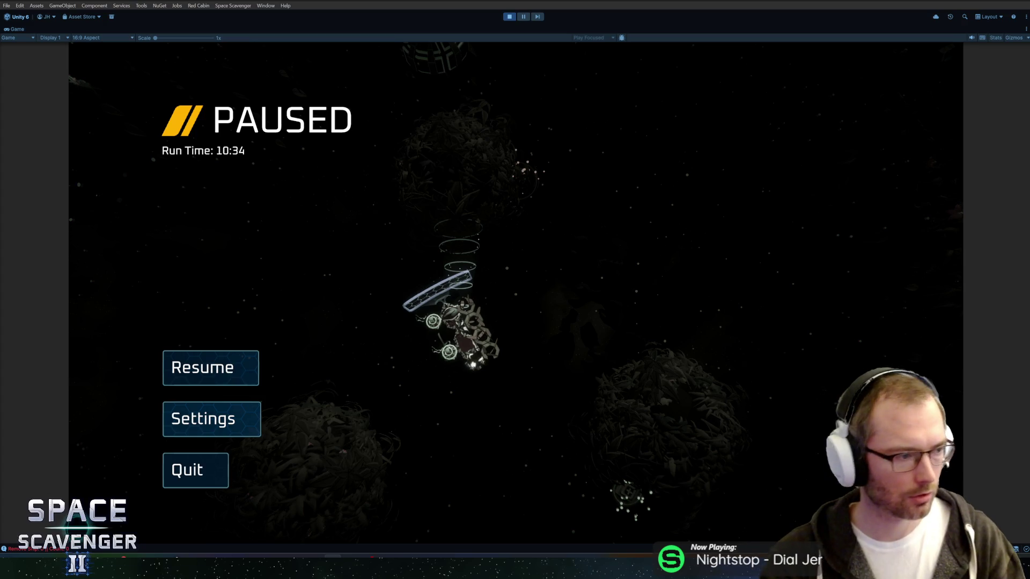
Step: Resume play, use the Repair Kit to bring the hull to 74, and fit the Block module
{"action": "left_click", "coordinate": [234, 370]}
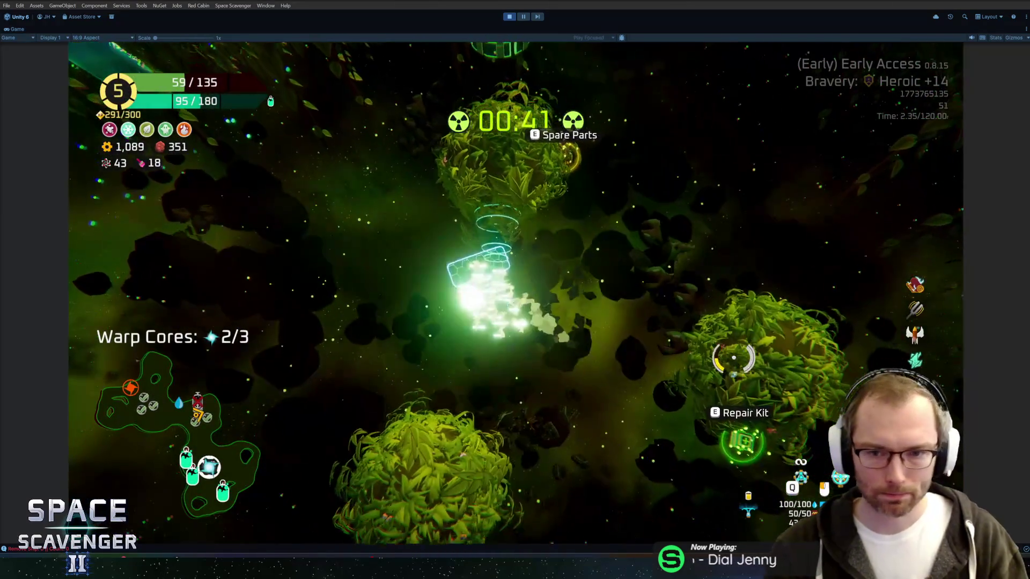
{"action": "key", "text": "Tab"}
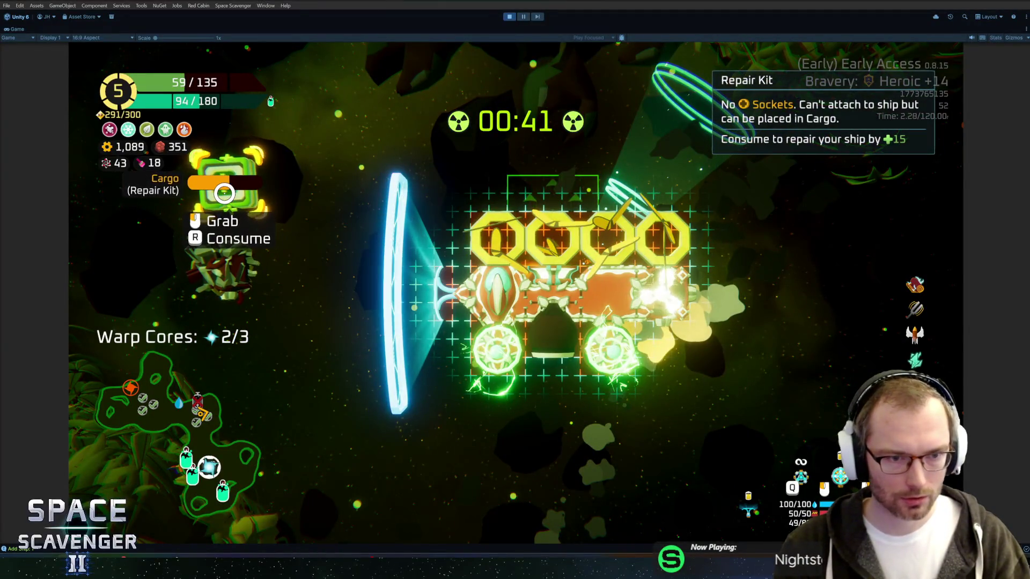
{"action": "key", "text": "r"}
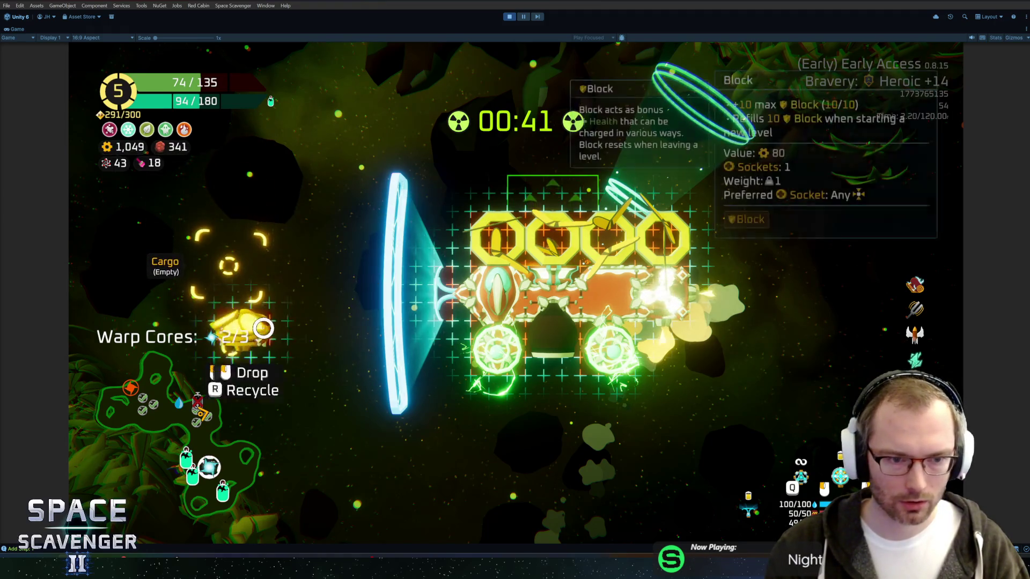
{"action": "left_click_drag", "start_coordinate": [262, 328], "coordinate": [625, 241]}
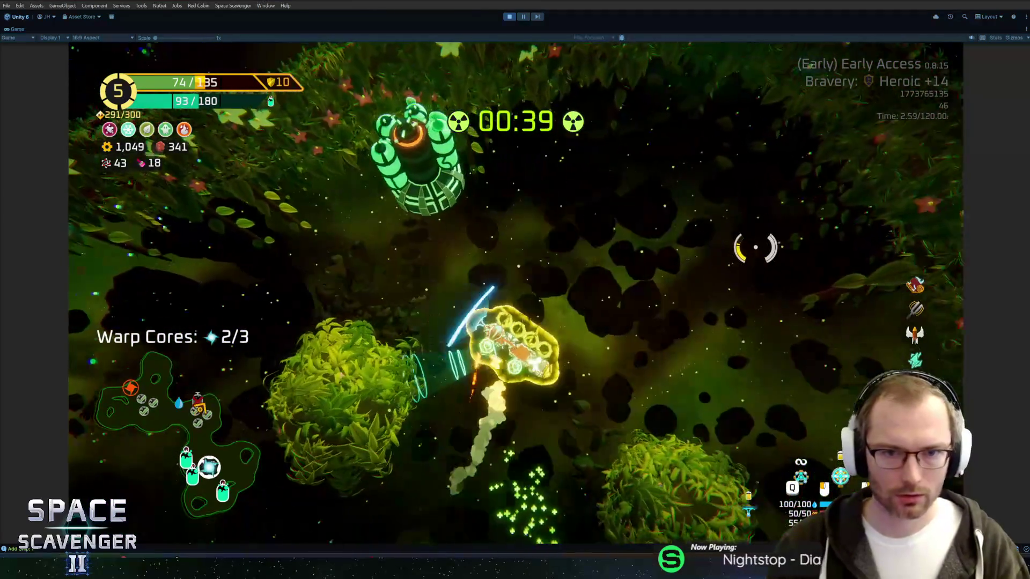
Step: Fly the ship down into the enemies until the Rank 6 gadget choice appears
{"action": "key", "text": "s"}
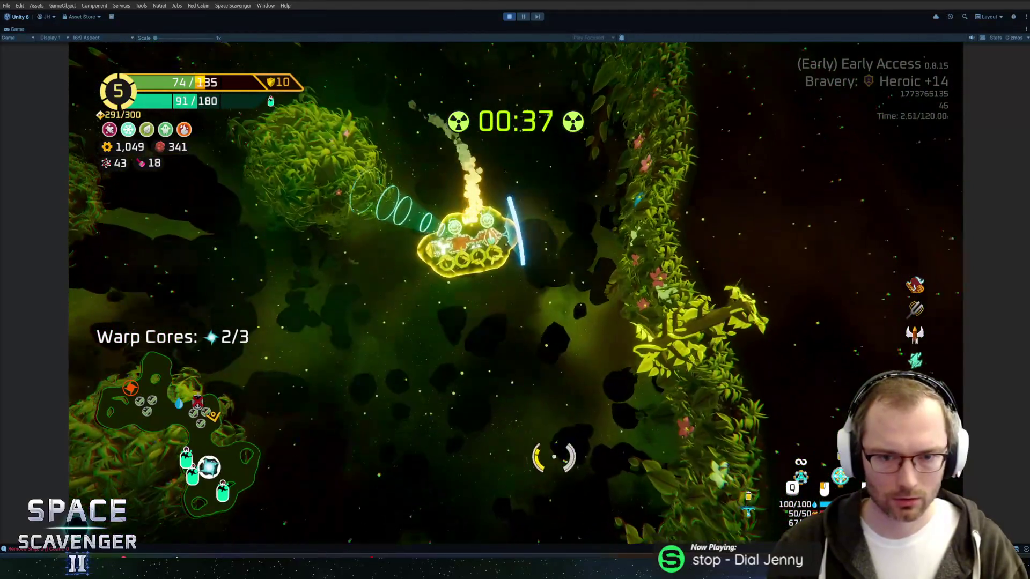
{"action": "key", "text": "a"}
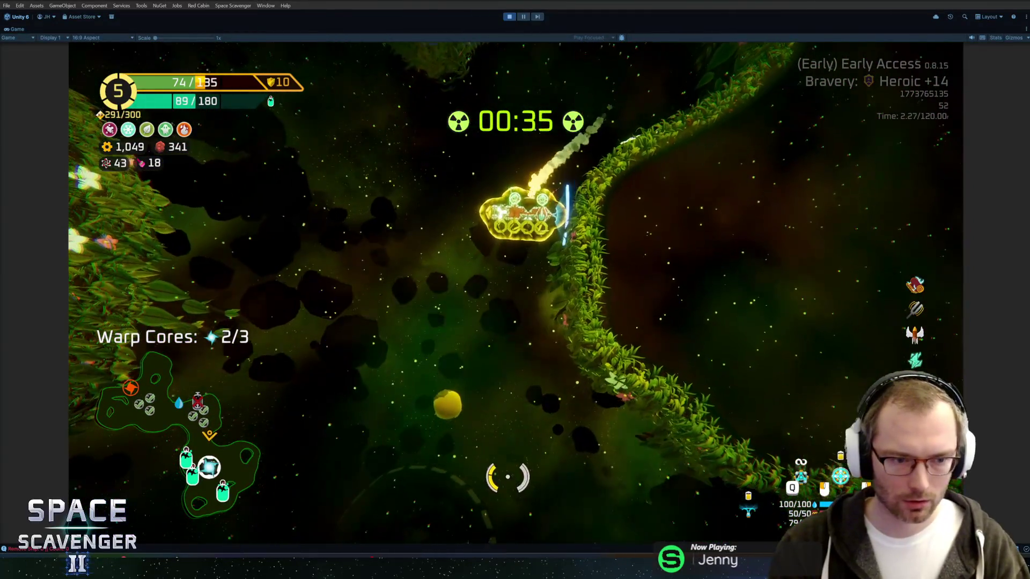
{"action": "key", "text": "w"}
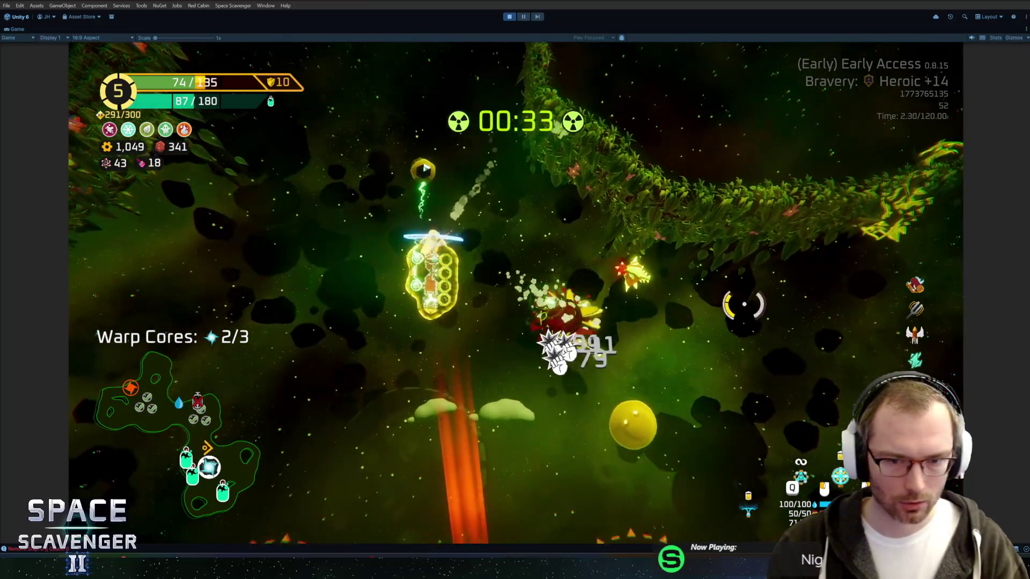
{"action": "key", "text": "d"}
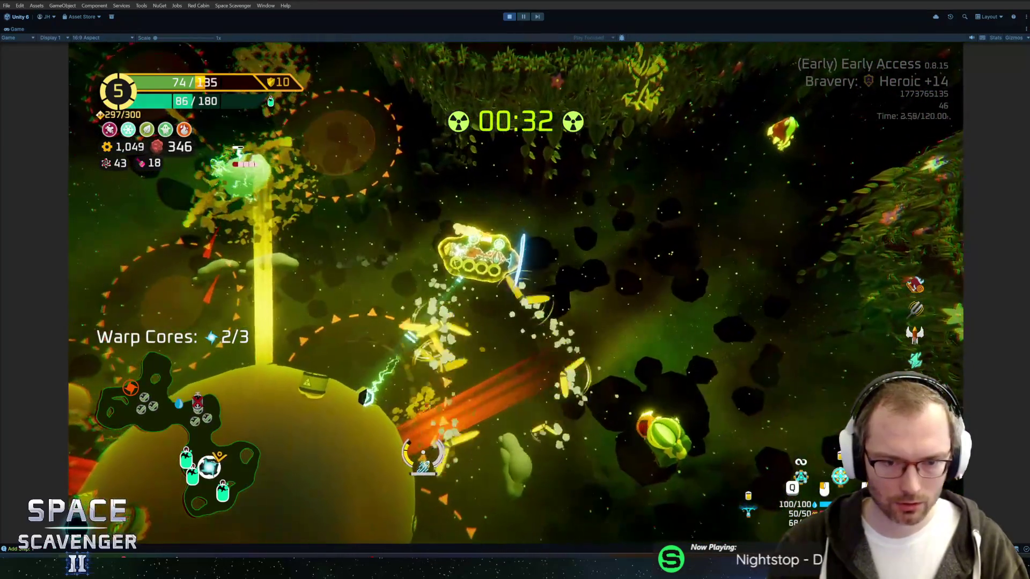
{"action": "key", "text": "s"}
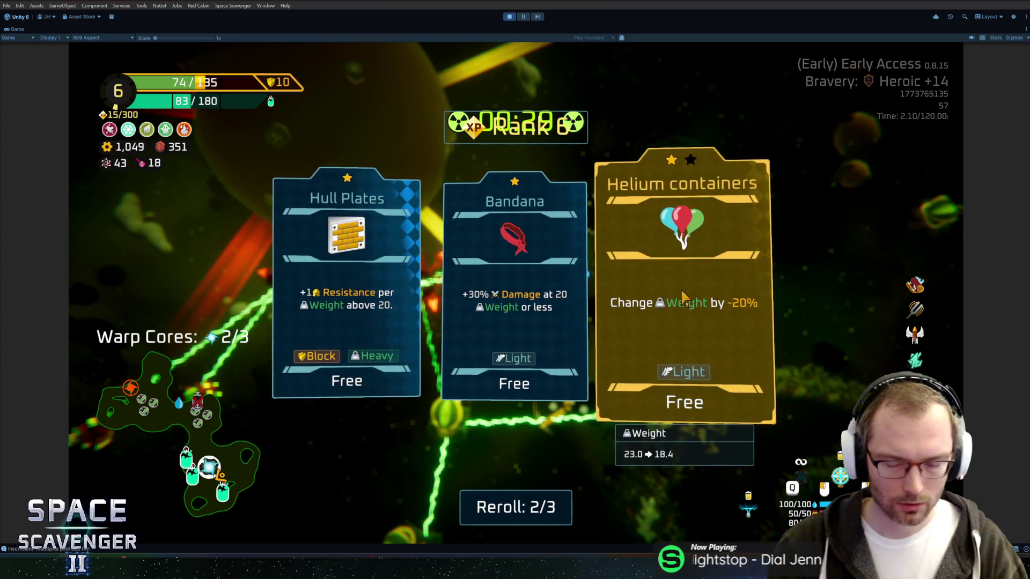
Step: Reroll and pick the Static Armor gadget, then claim the Oxygen Station's Repair Kit and XP rewards
{"action": "left_click", "coordinate": [528, 507]}
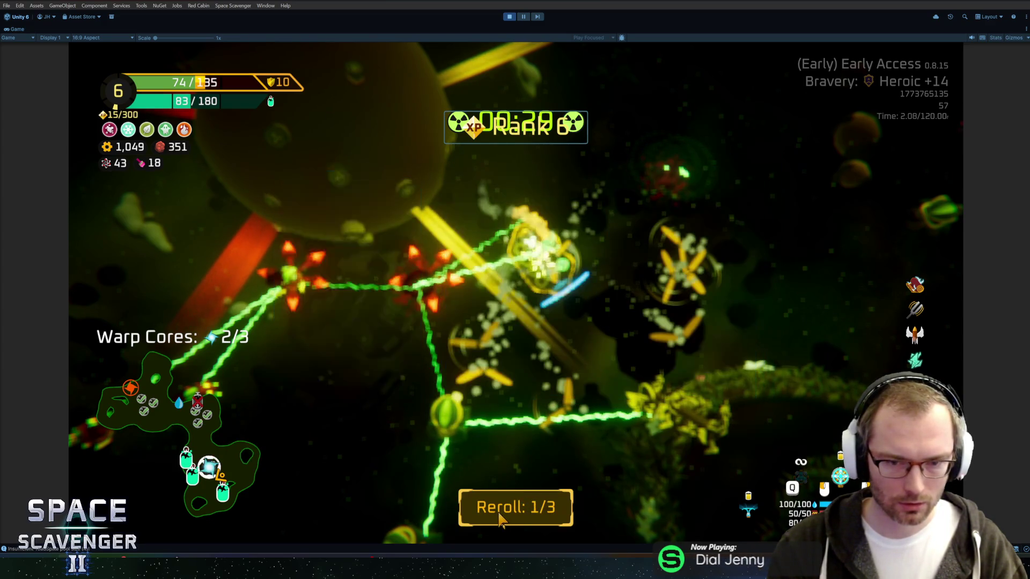
{"action": "left_click", "coordinate": [337, 293]}
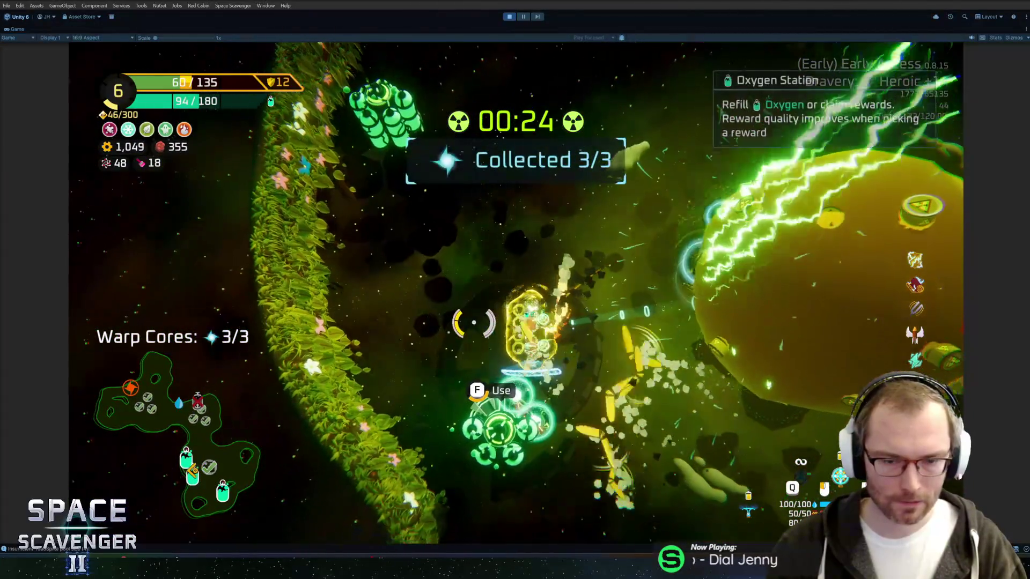
{"action": "key", "text": "f"}
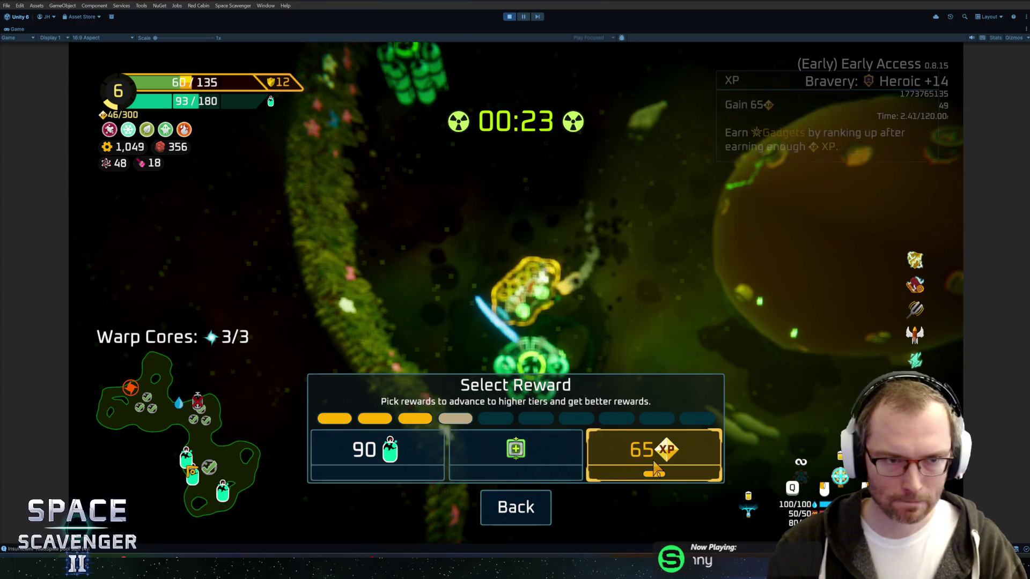
{"action": "left_click", "coordinate": [546, 468]}
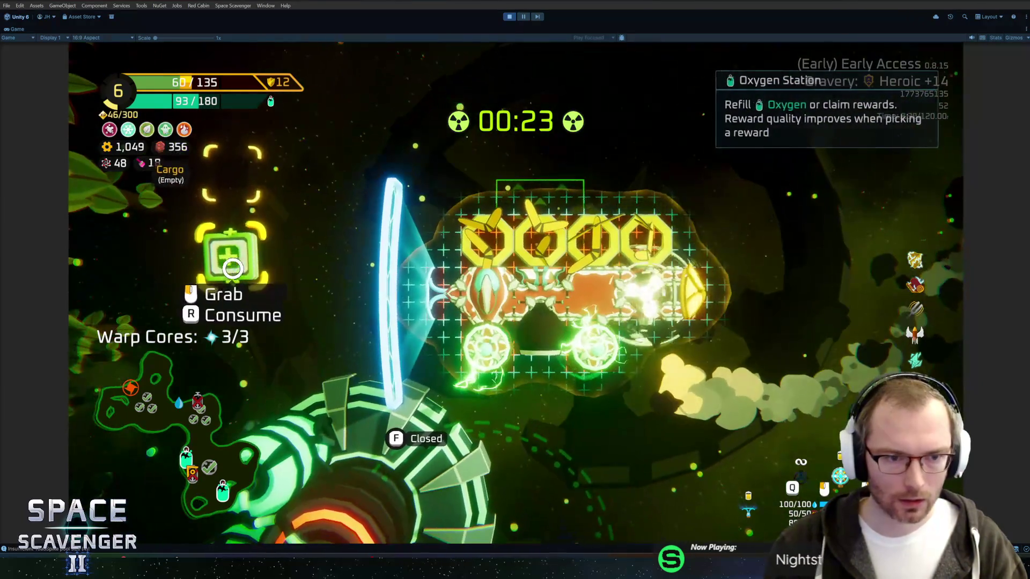
{"action": "key", "text": "r"}
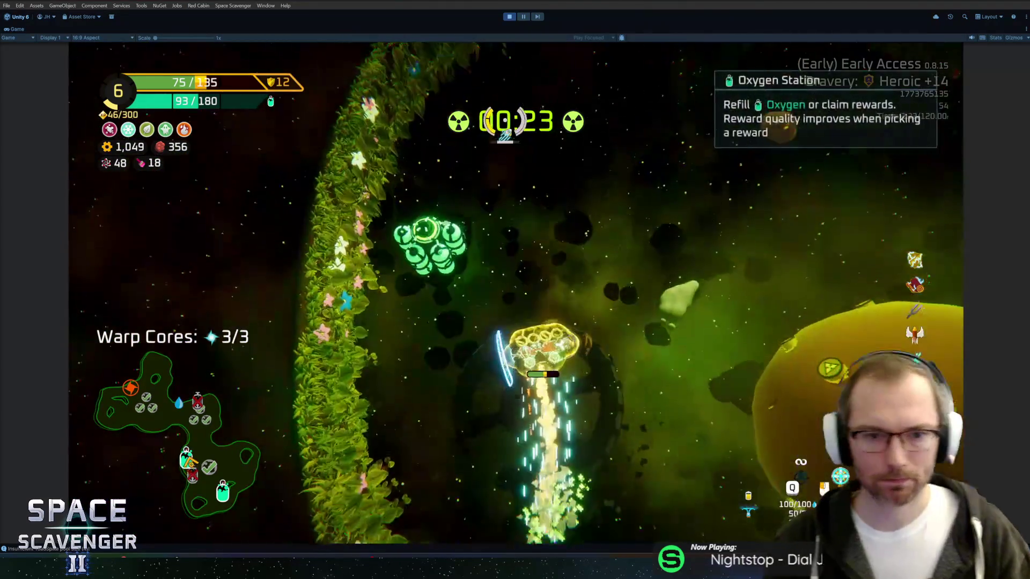
{"action": "key", "text": "f"}
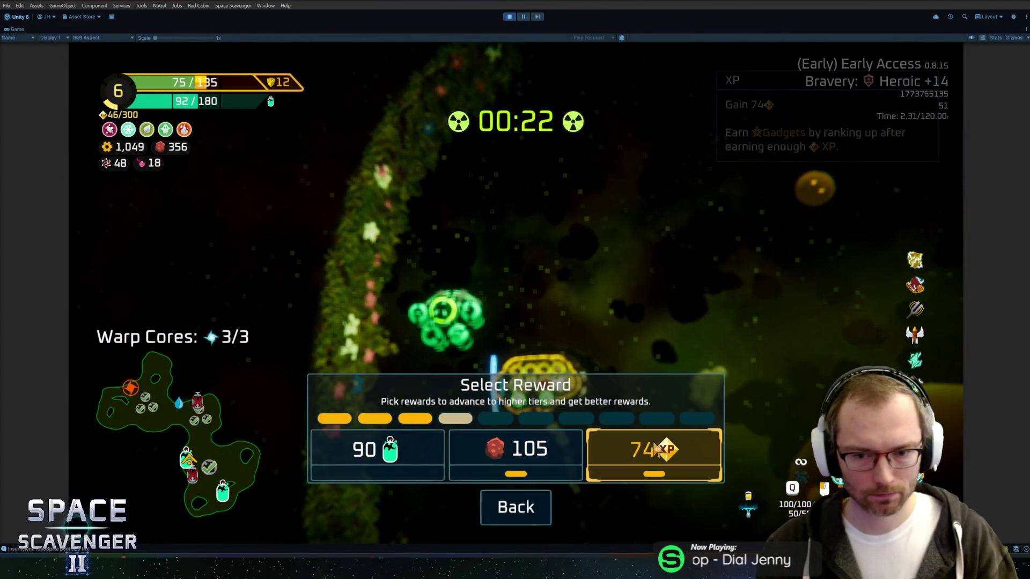
{"action": "left_click", "coordinate": [656, 450]}
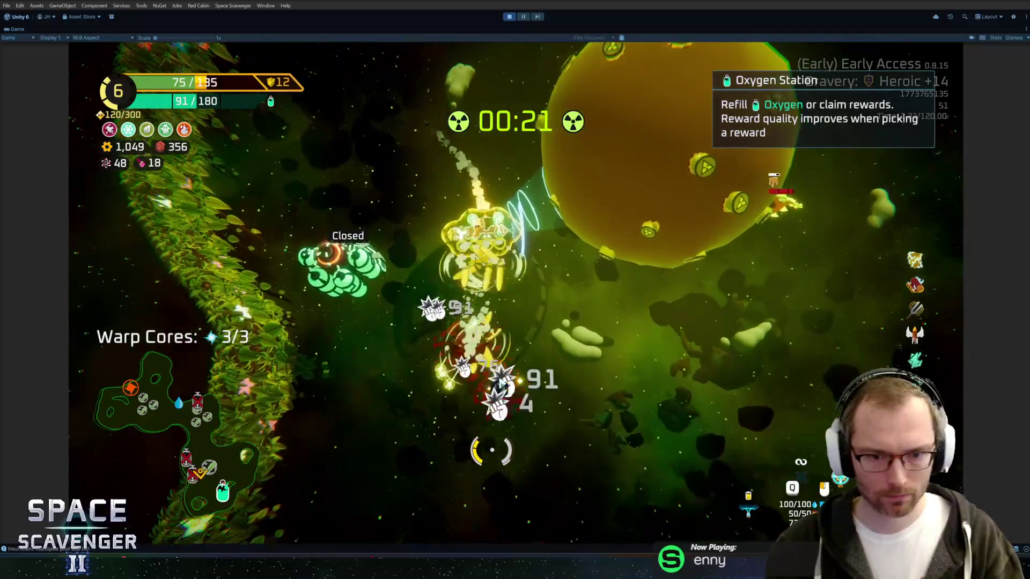
Step: Fly through the asteroid field to the next Oxygen Station and skip its reward for tier points
{"action": "key", "text": "a"}
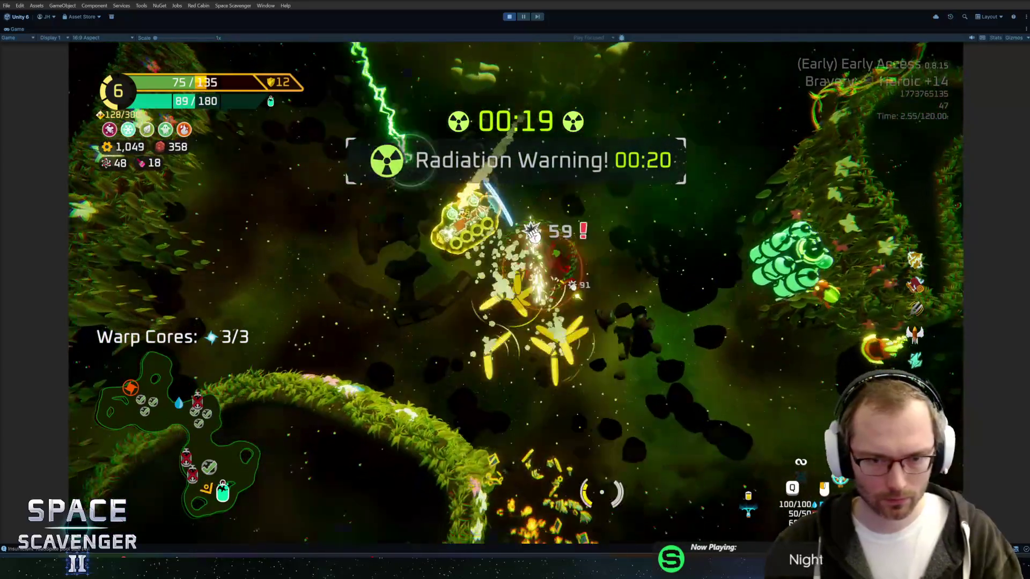
{"action": "key", "text": "s"}
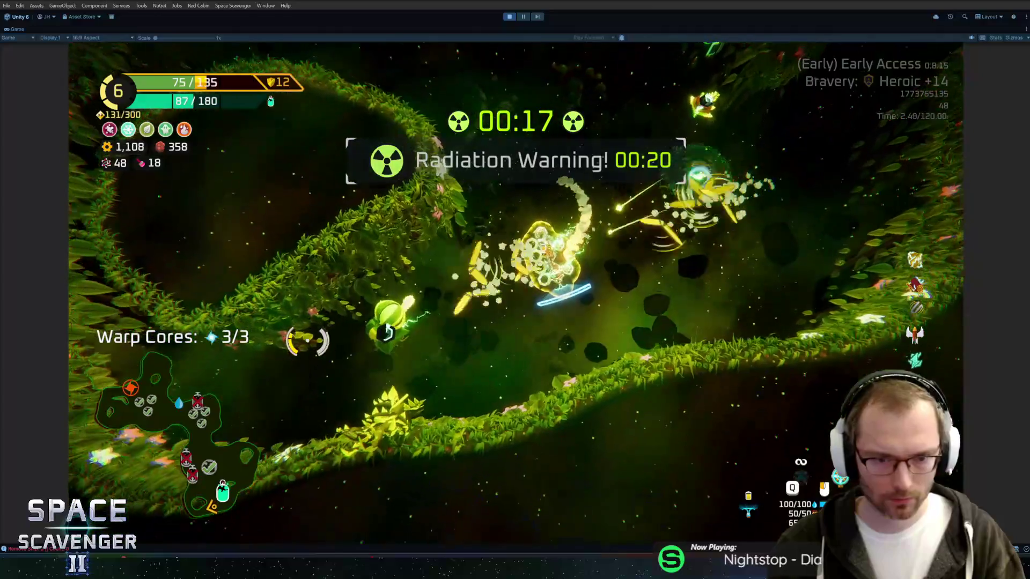
{"action": "key", "text": "d"}
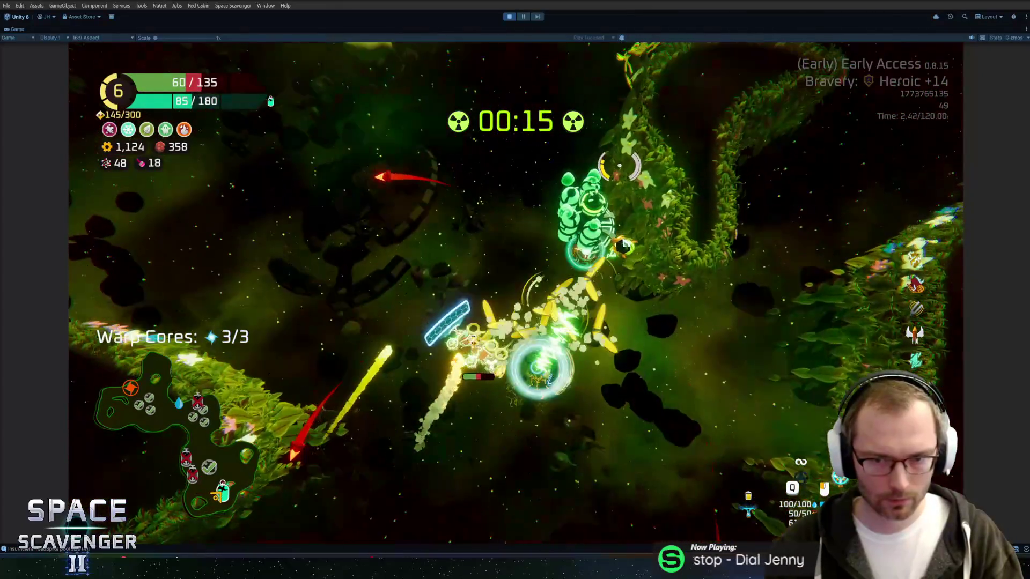
{"action": "key", "text": "e"}
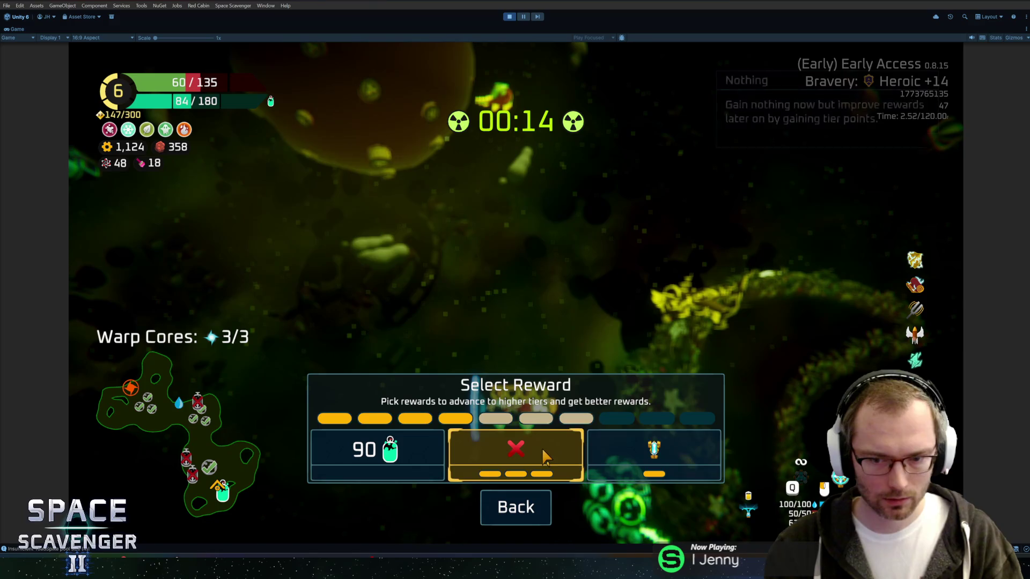
{"action": "left_click", "coordinate": [654, 457]}
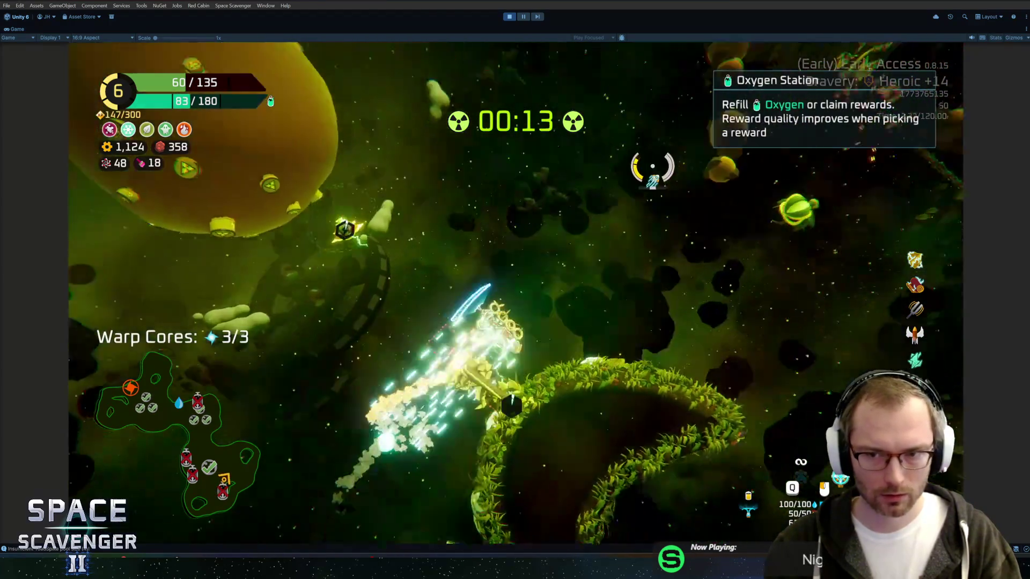
{"action": "key", "text": "w"}
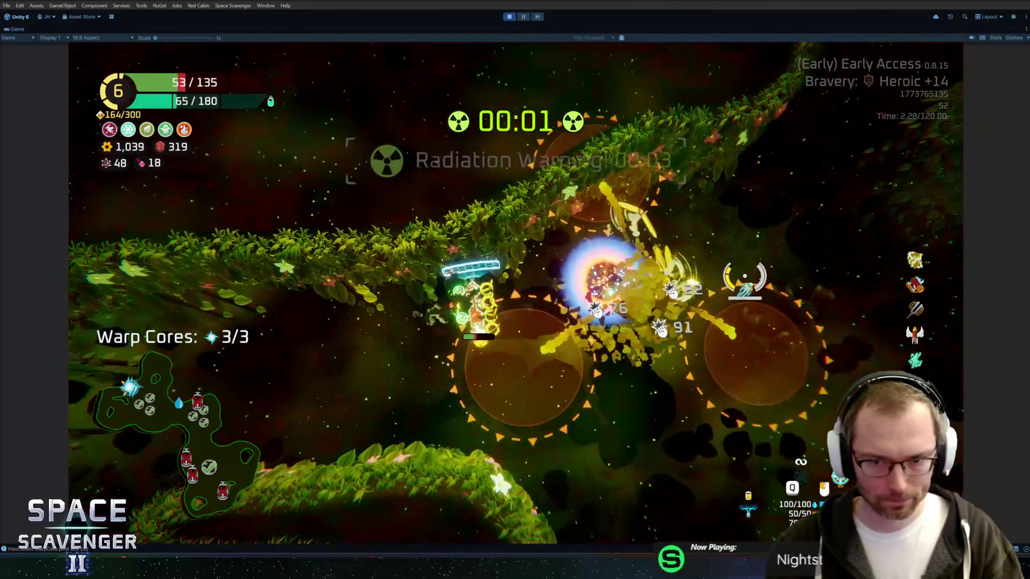
Step: Warp out at the orb once the radiation timer ends, returning to the route map
{"action": "key", "text": "f"}
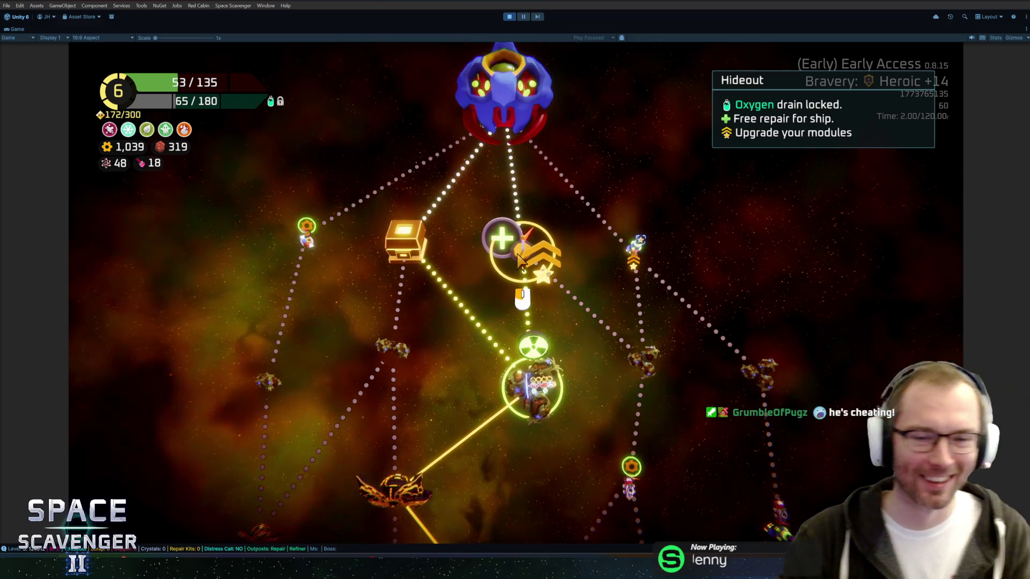
Step: Go to the Hideout, fit the cargo Tesla Coil on the ship's bottom row, and open the Refiner
{"action": "left_click", "coordinate": [523, 263]}
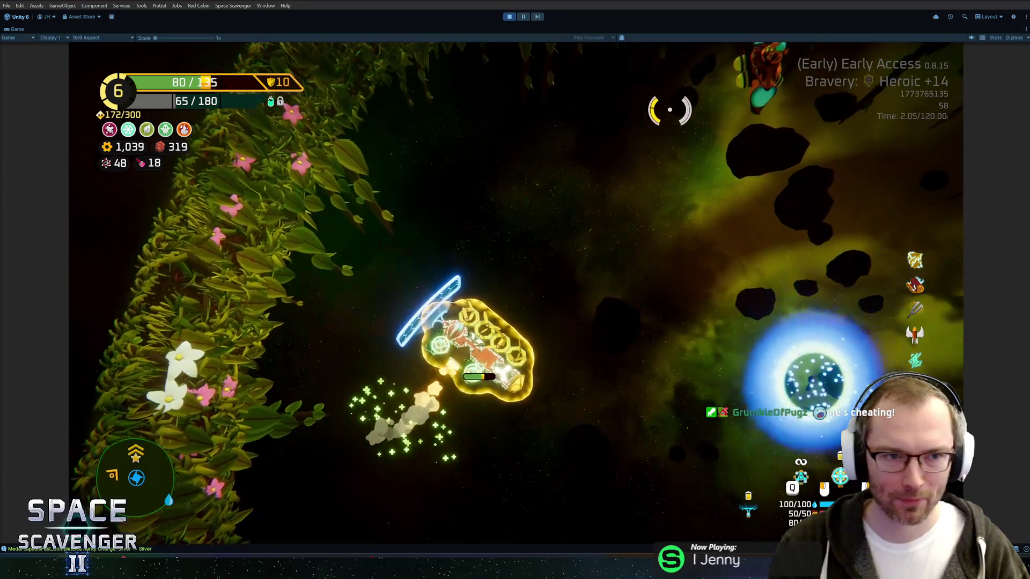
{"action": "scroll", "coordinate": [619, 117], "scroll_direction": "up", "scroll_amount": 5}
{"action": "key", "text": "Tab"}
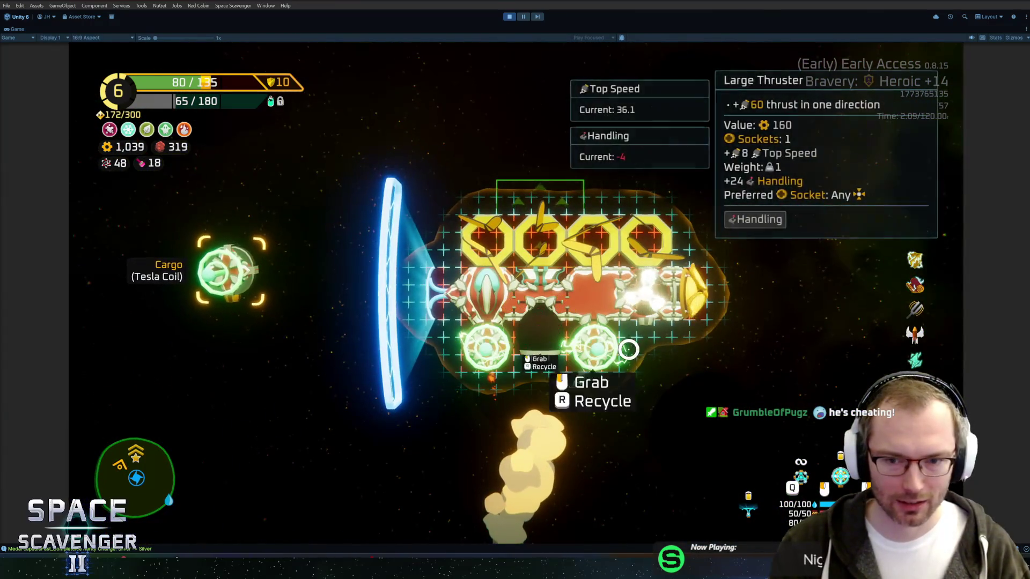
{"action": "left_click_drag", "start_coordinate": [230, 268], "coordinate": [640, 320]}
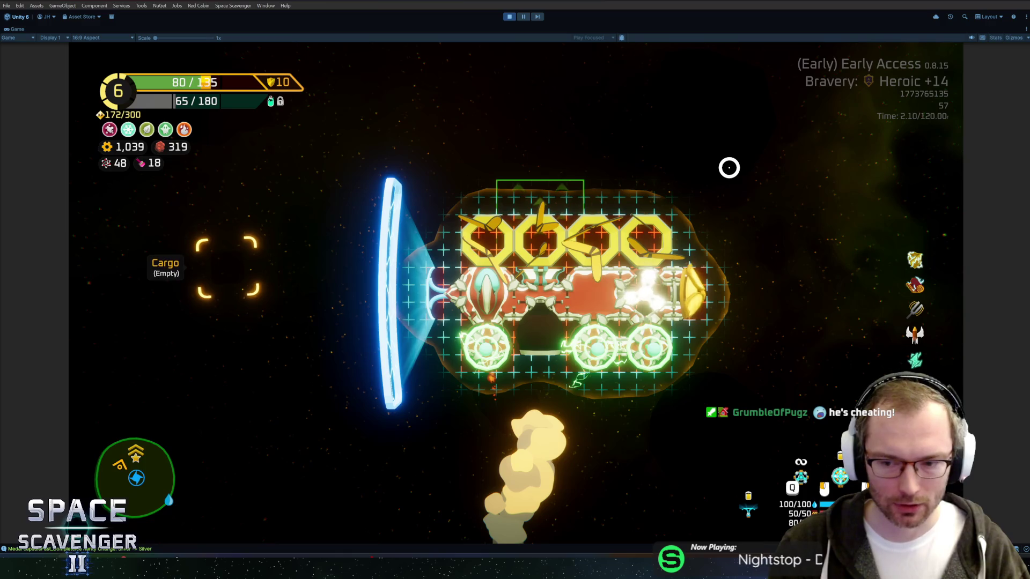
{"action": "key", "text": "Tab"}
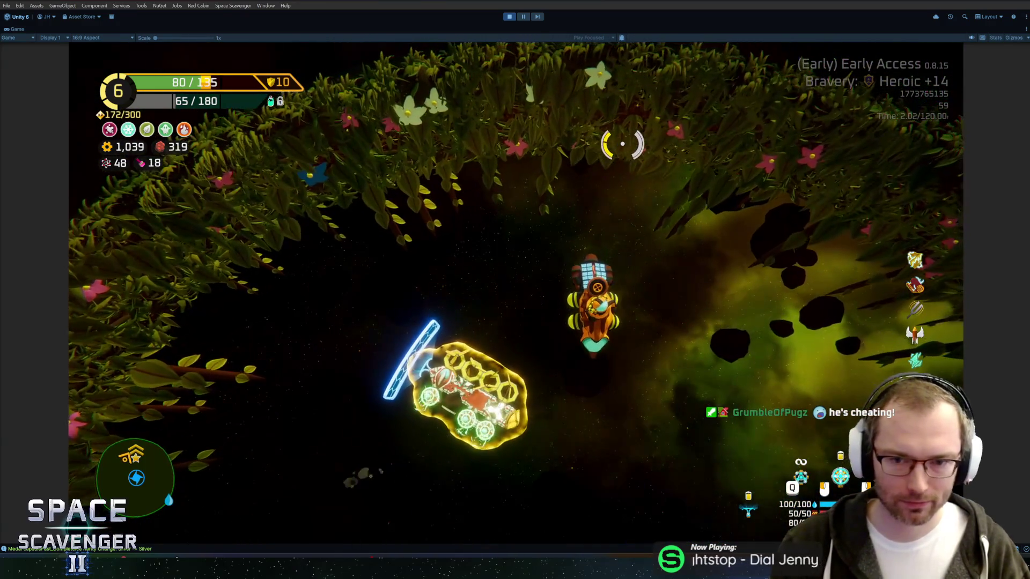
{"action": "key", "text": "f"}
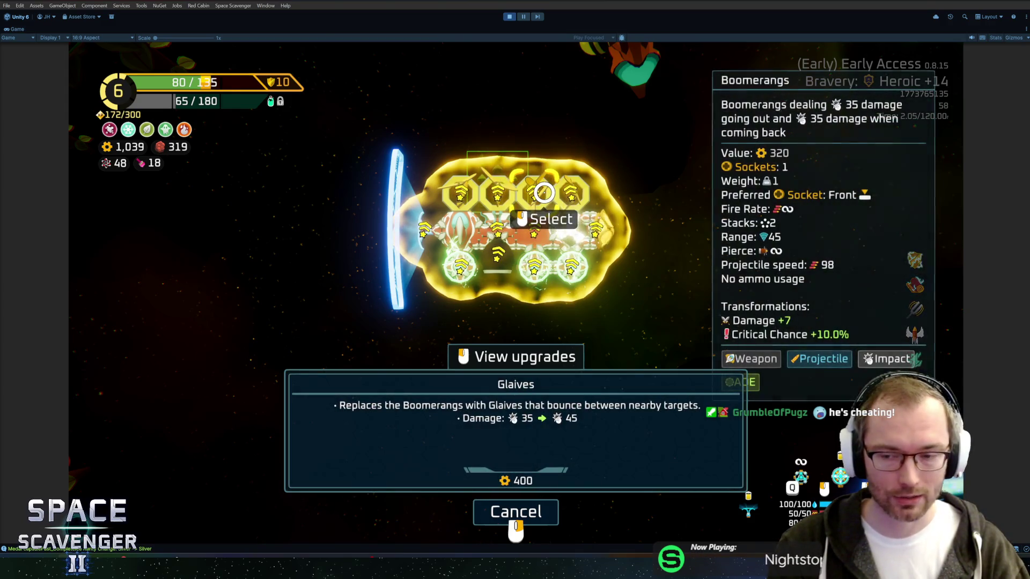
Step: Upgrade two Boomerangs modules to Glaives (400 each) and the shield to Royal Shields (200)
{"action": "right_click", "coordinate": [920, 312]}
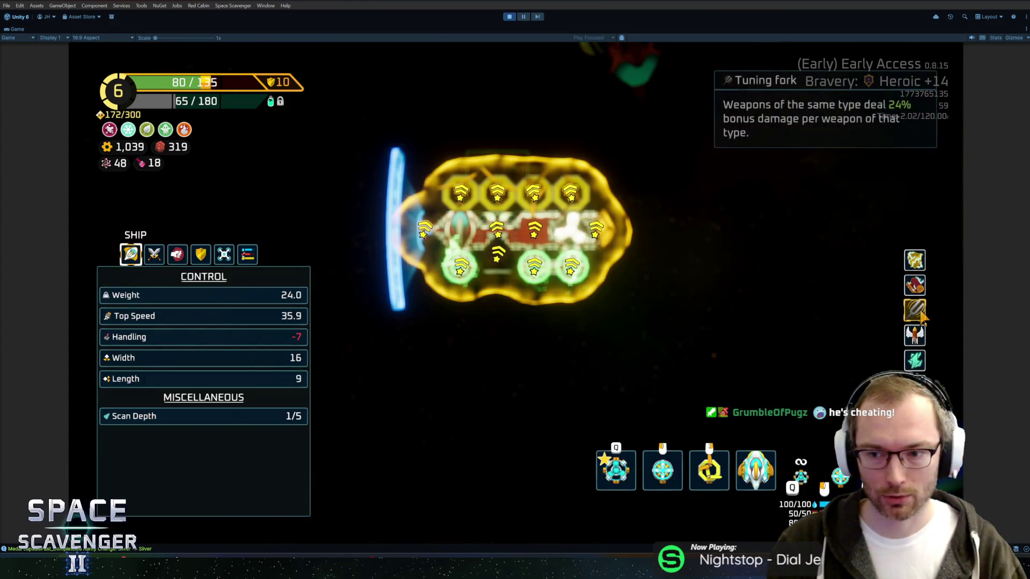
{"action": "left_click", "coordinate": [900, 314]}
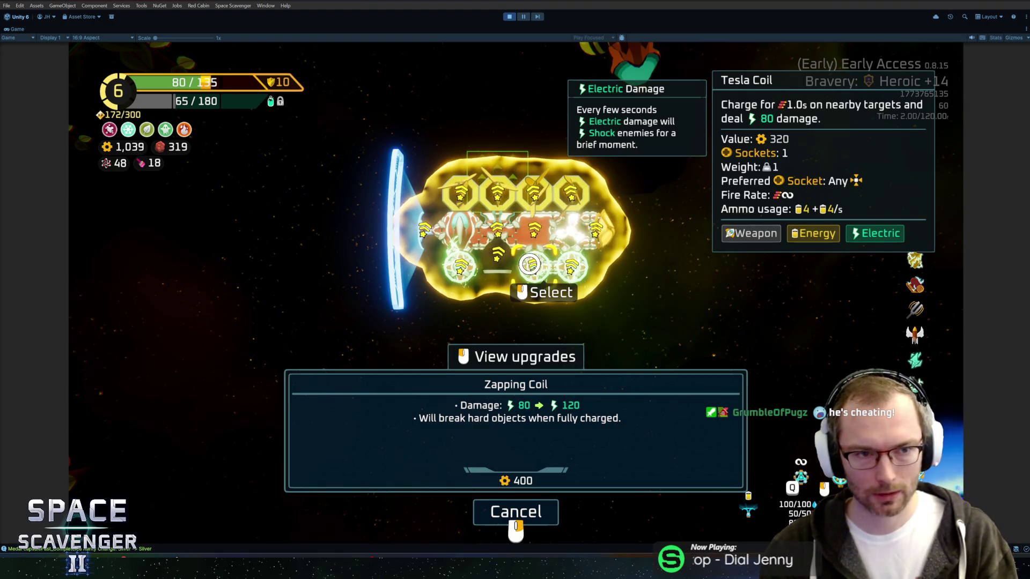
{"action": "left_click", "coordinate": [535, 196]}
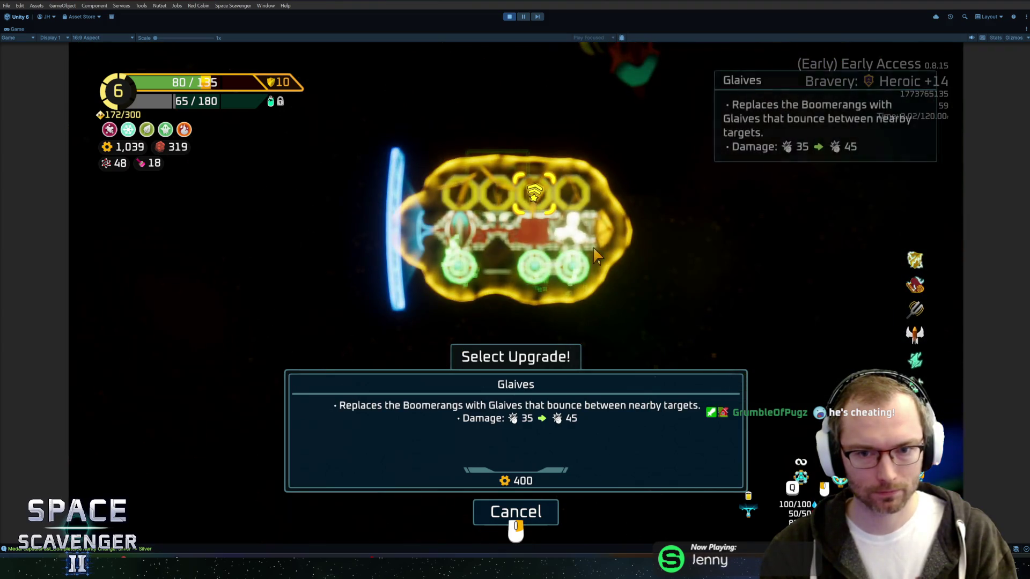
{"action": "left_click", "coordinate": [516, 429]}
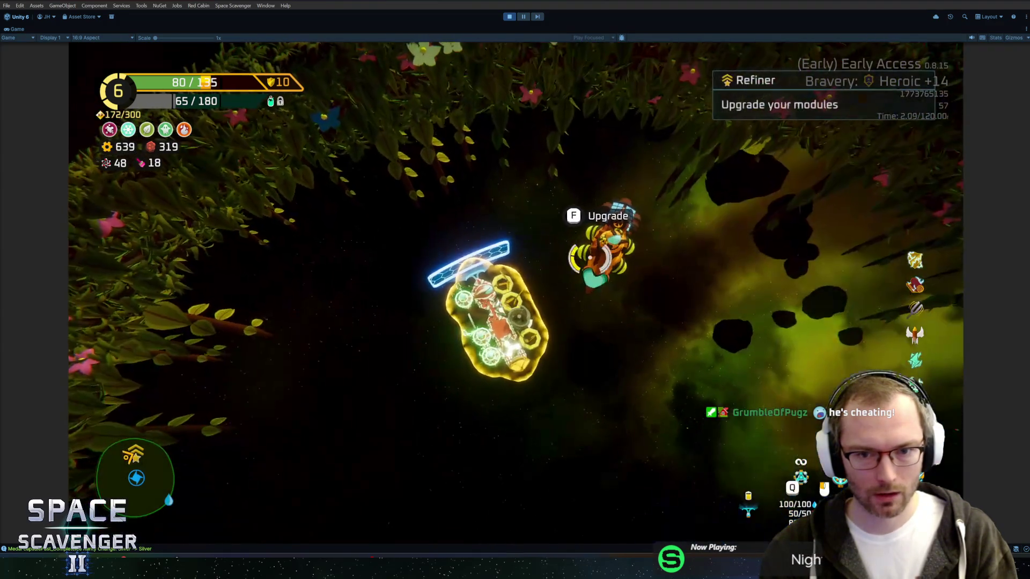
{"action": "key", "text": "e"}
{"action": "left_click", "coordinate": [615, 233]}
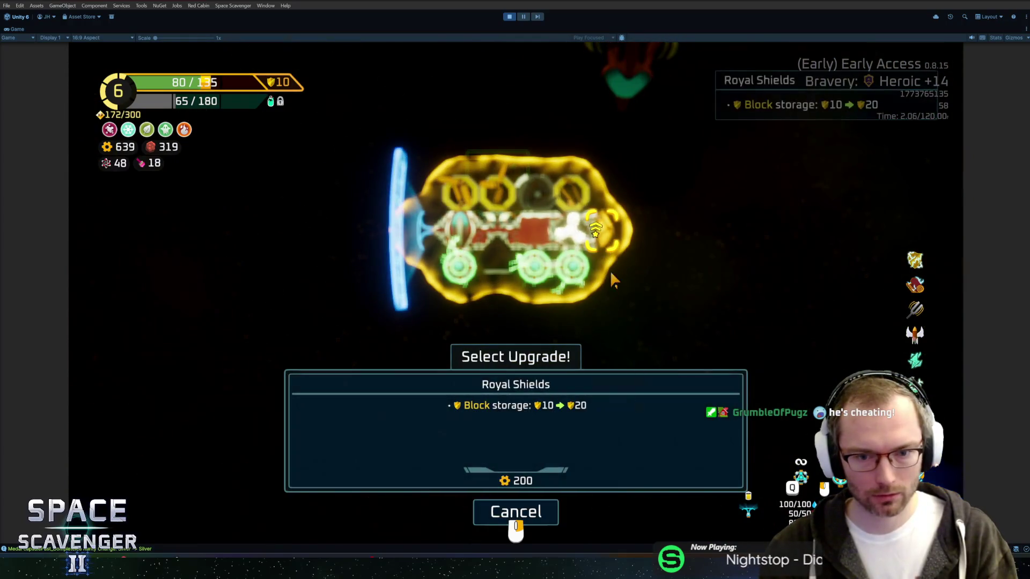
{"action": "left_click", "coordinate": [558, 413]}
{"action": "left_click", "coordinate": [501, 206]}
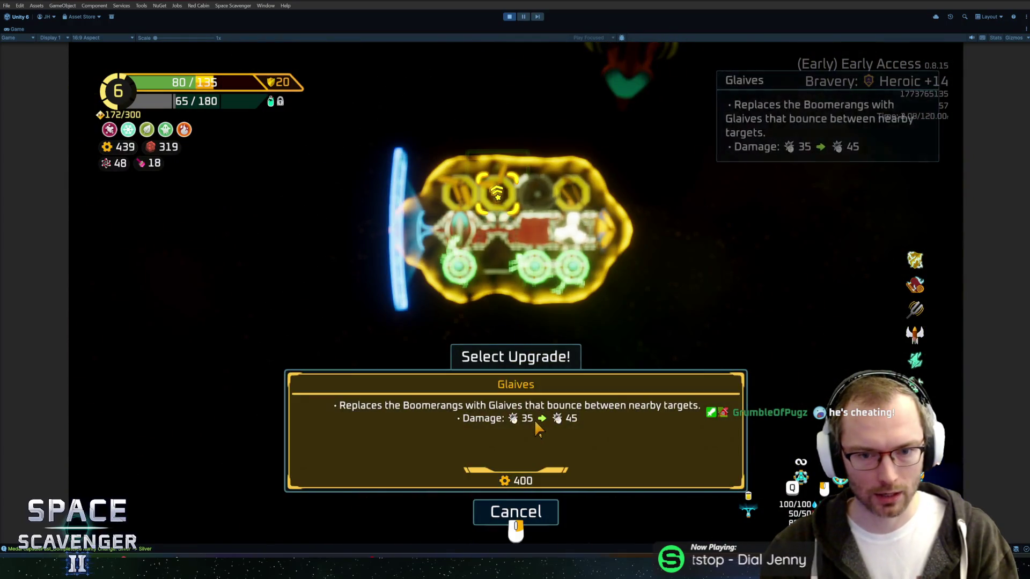
{"action": "left_click", "coordinate": [516, 430]}
Step: Leave the Refiner and warp from the orb to the galaxy map with the Boss Battle
{"action": "right_click", "coordinate": [600, 231]}
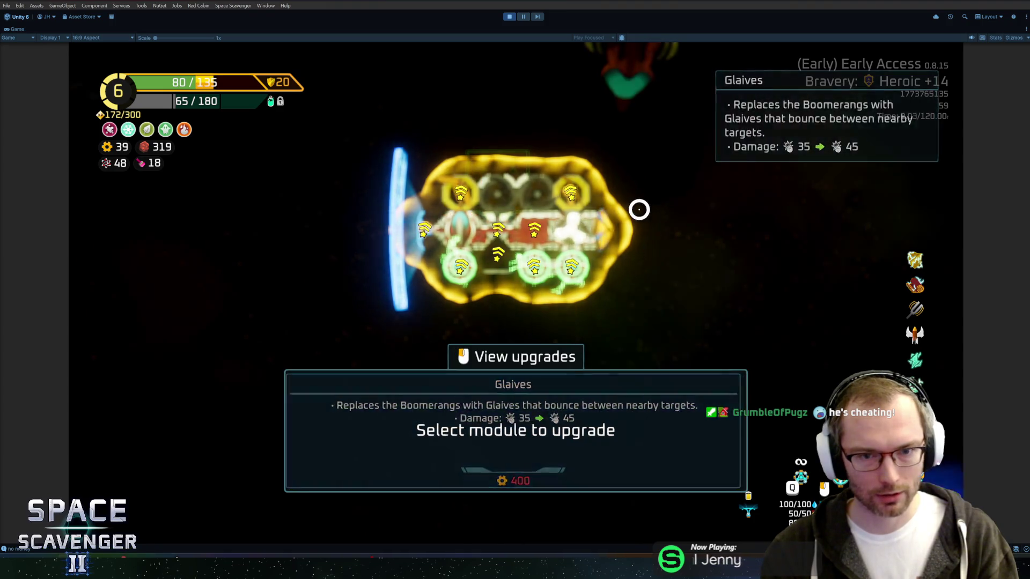
{"action": "right_click", "coordinate": [685, 163]}
{"action": "key", "text": "a"}
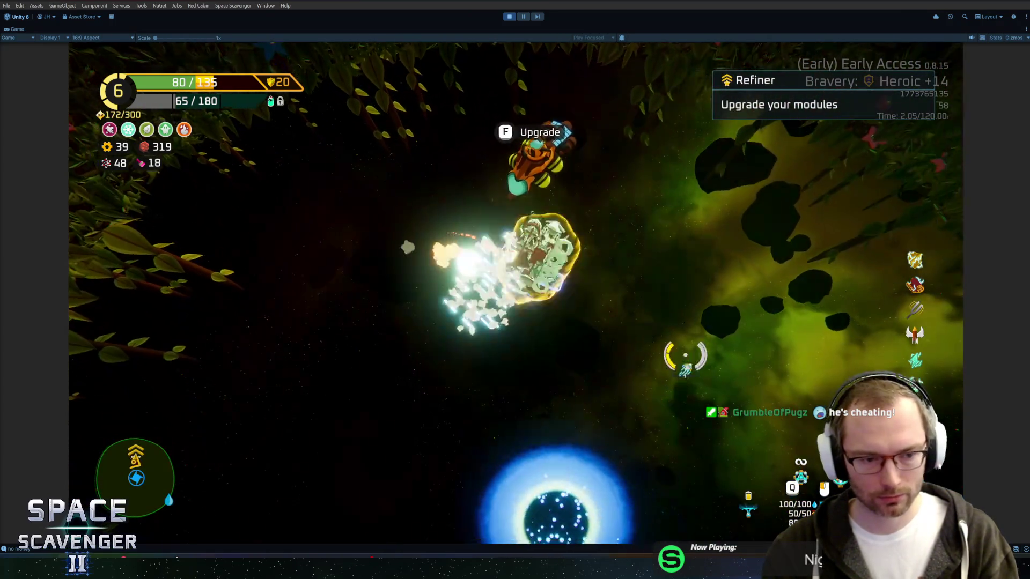
{"action": "key", "text": "w"}
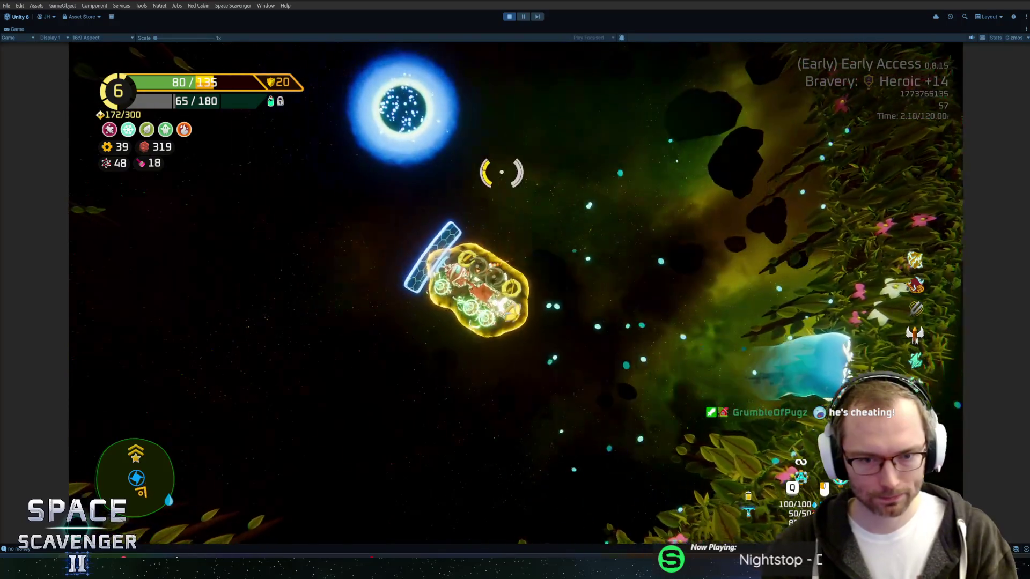
{"action": "key", "text": "f"}
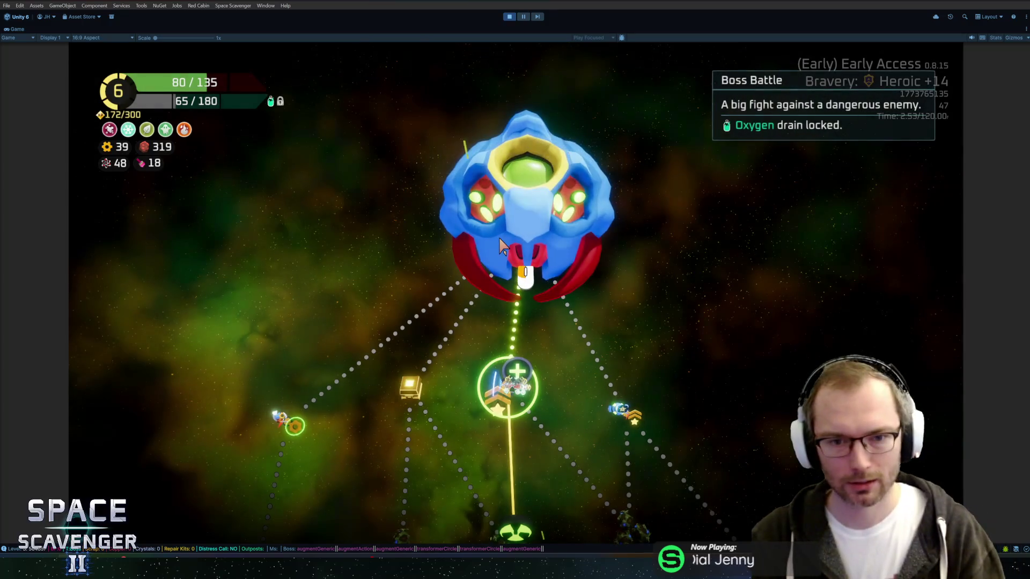
Step: Fight the Boss Battle, take the Hourglass +20% fire-rate perk at Rank 7, and pause play mode
{"action": "left_click", "coordinate": [518, 230]}
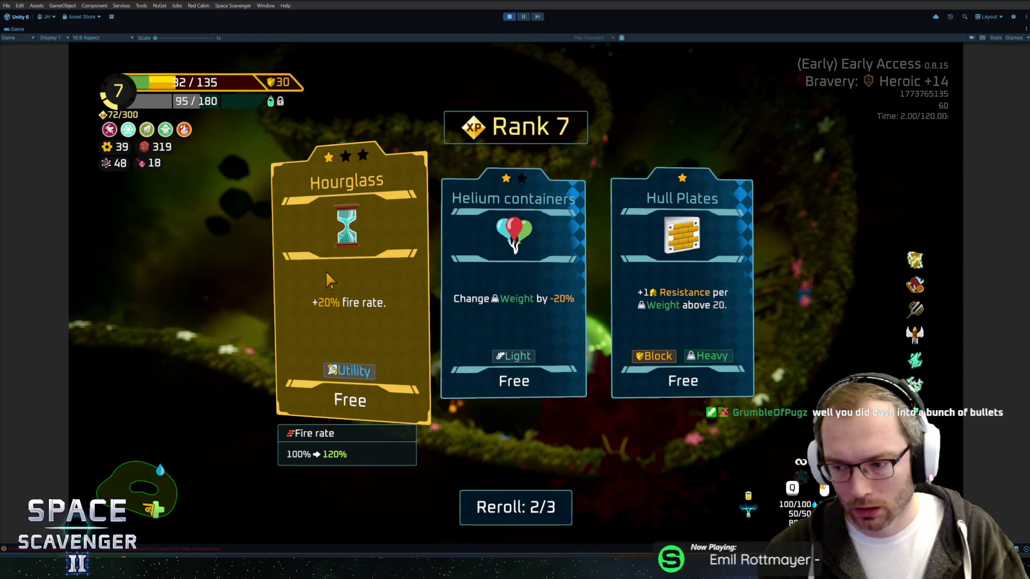
{"action": "left_click", "coordinate": [343, 267]}
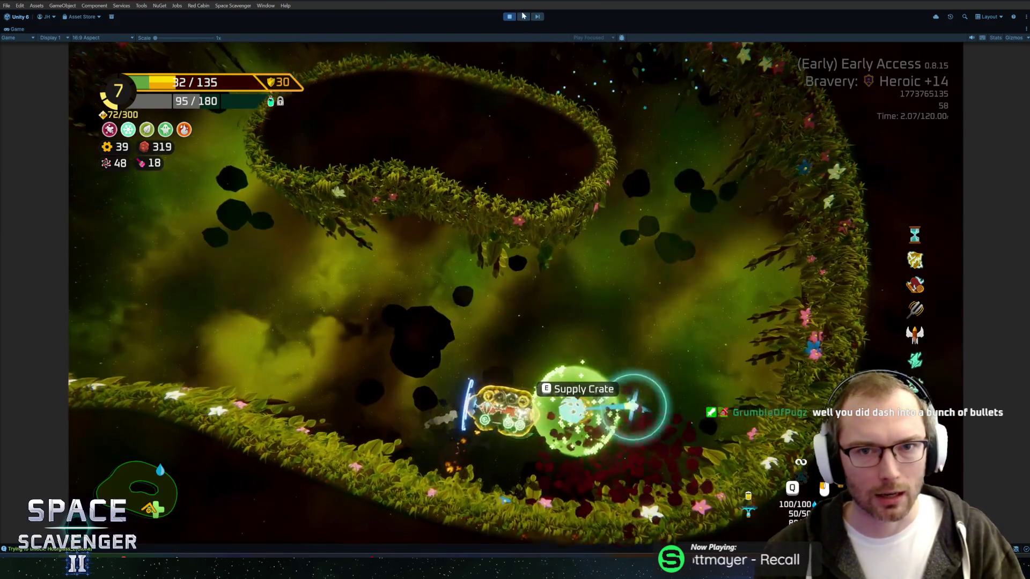
{"action": "left_click", "coordinate": [524, 18]}
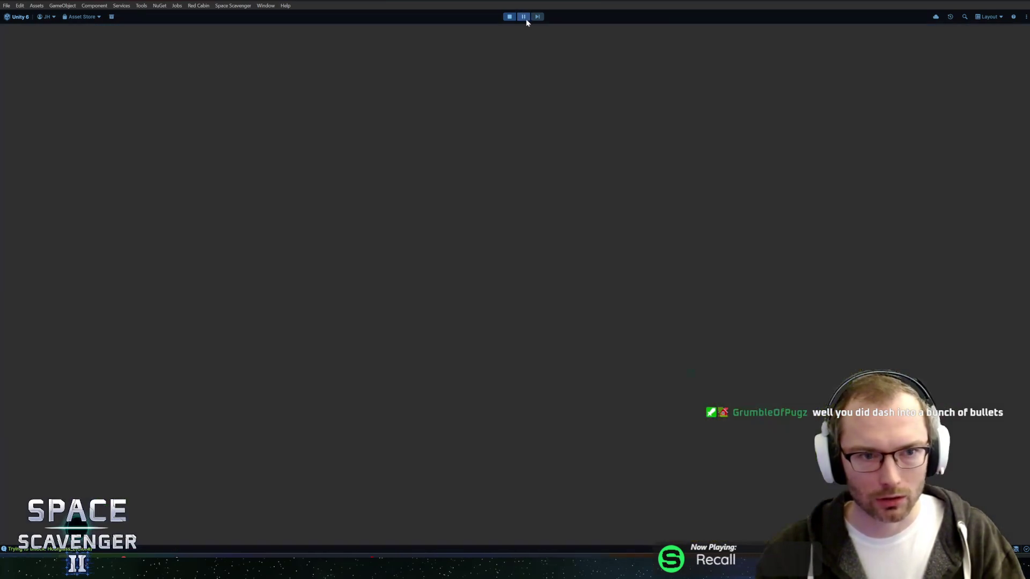
Step: Open the InvalidOperationException's ActionListener_Zapper.cs link from the Console to view ChargeTargets in Rider
{"action": "left_click", "coordinate": [231, 484]}
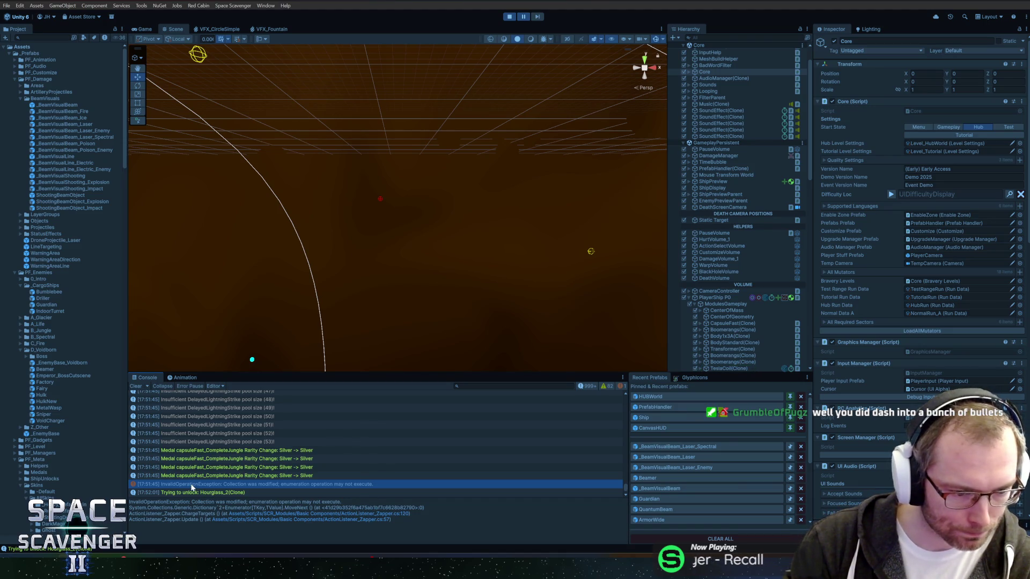
{"action": "left_click", "coordinate": [408, 514]}
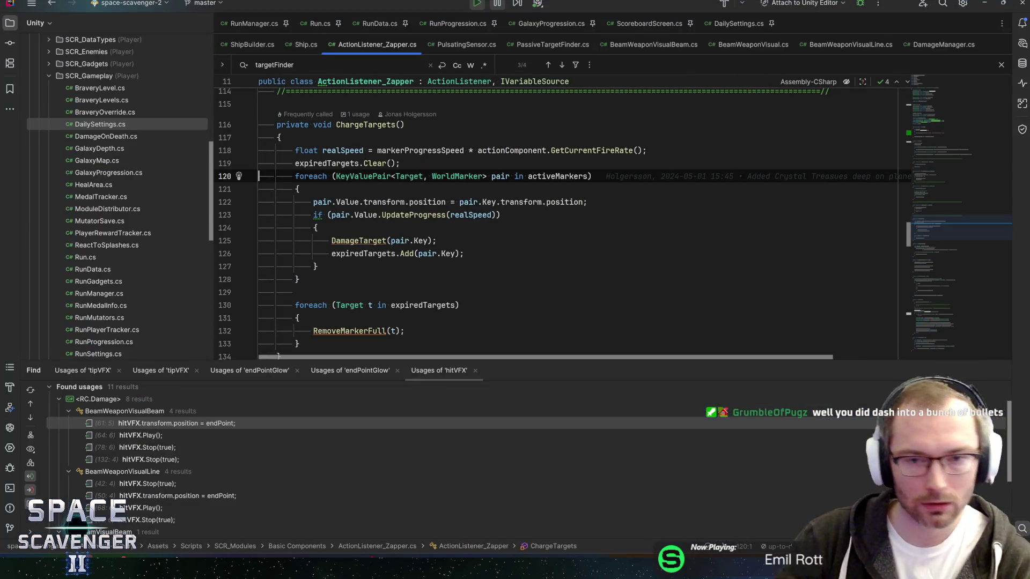
Step: Check Rider's quick documentation for expiredTargets in ActionListener_Zapper.cs, then return to Unity
{"action": "mouse_move", "coordinate": [392, 254]}
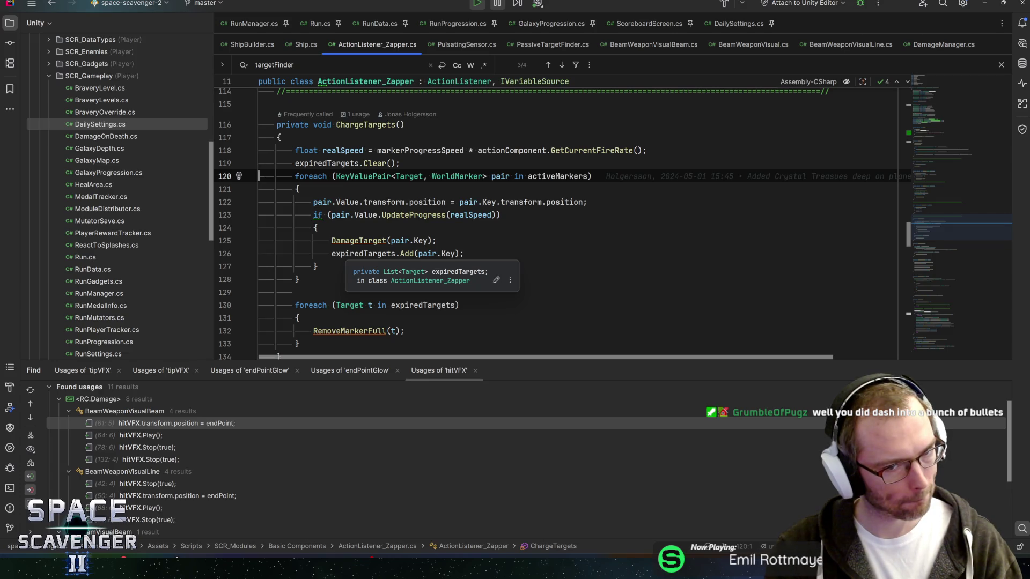
{"action": "key", "text": "alt+Tab"}
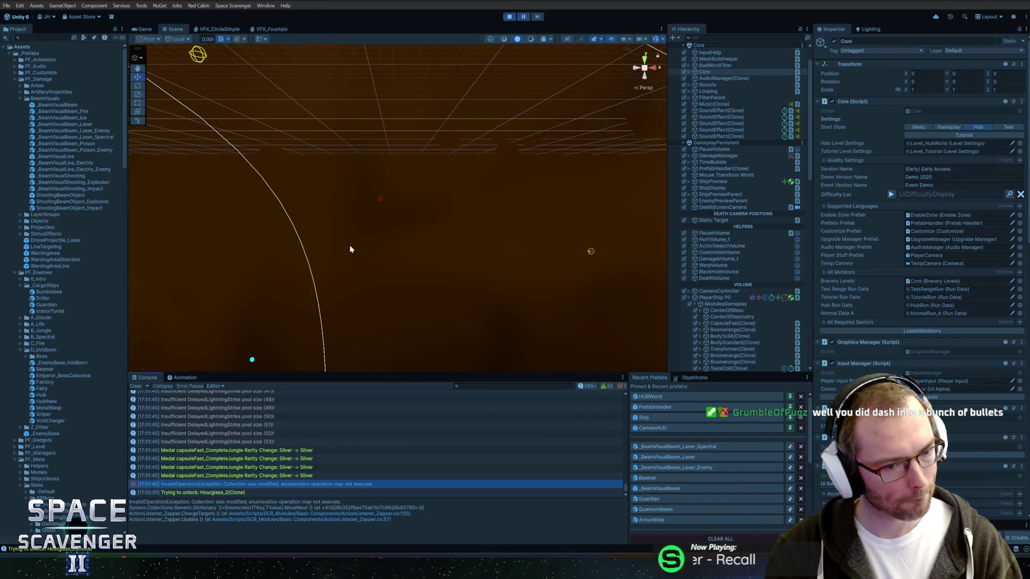
Step: Resume play mode and take a free module from the Supply Crate
{"action": "left_click", "coordinate": [521, 19]}
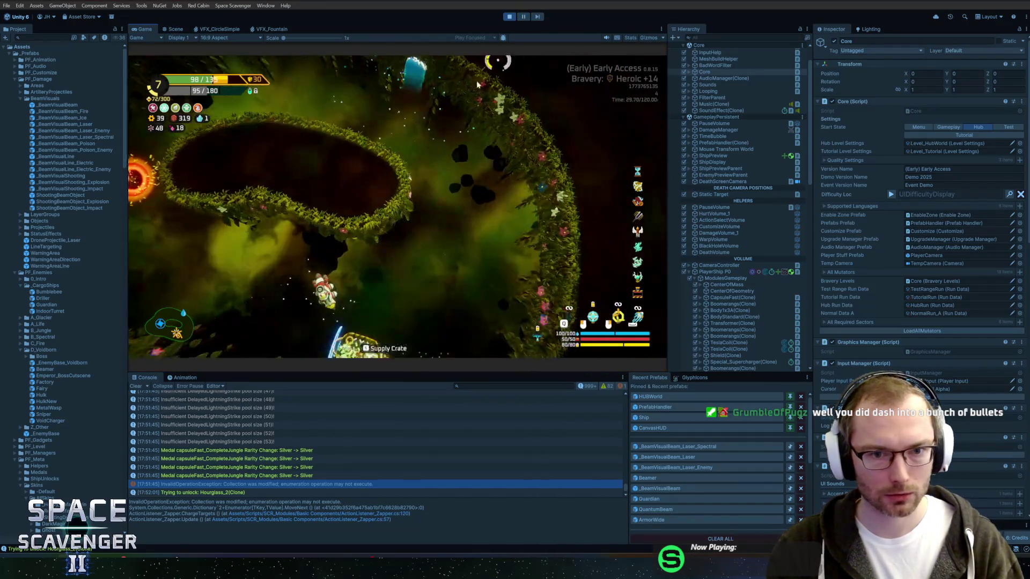
{"action": "key", "text": "e"}
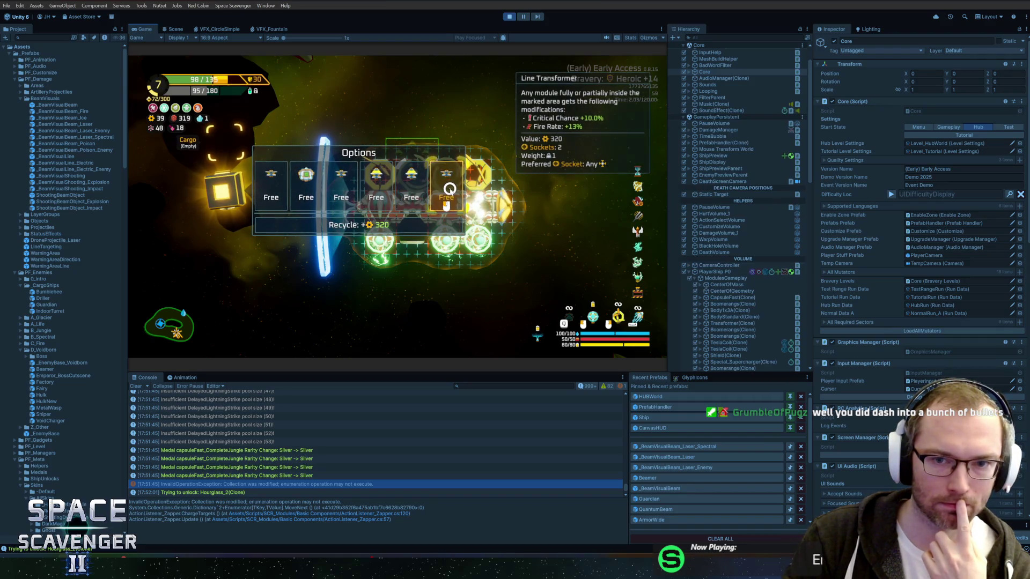
{"action": "left_click", "coordinate": [344, 193]}
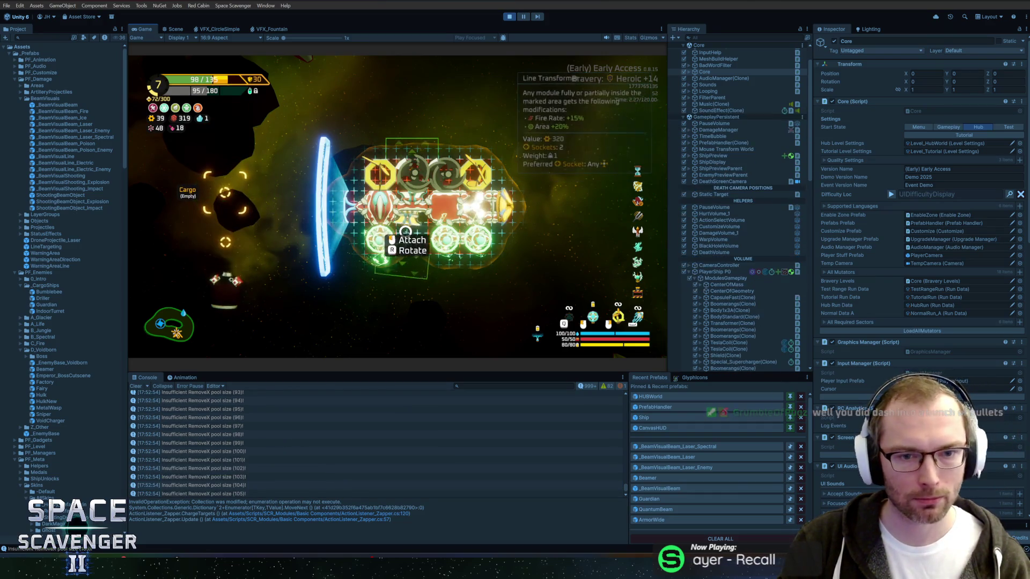
Step: Move the Tesla Coil to the bottom right and attach the cargo's green module to the ship
{"action": "left_click_drag", "start_coordinate": [477, 243], "coordinate": [394, 256]}
{"action": "mouse_move", "coordinate": [278, 234]}
{"action": "left_mouse_down"}
{"action": "mouse_move", "coordinate": [430, 236]}
{"action": "mouse_move", "coordinate": [439, 227]}
{"action": "left_mouse_up"}
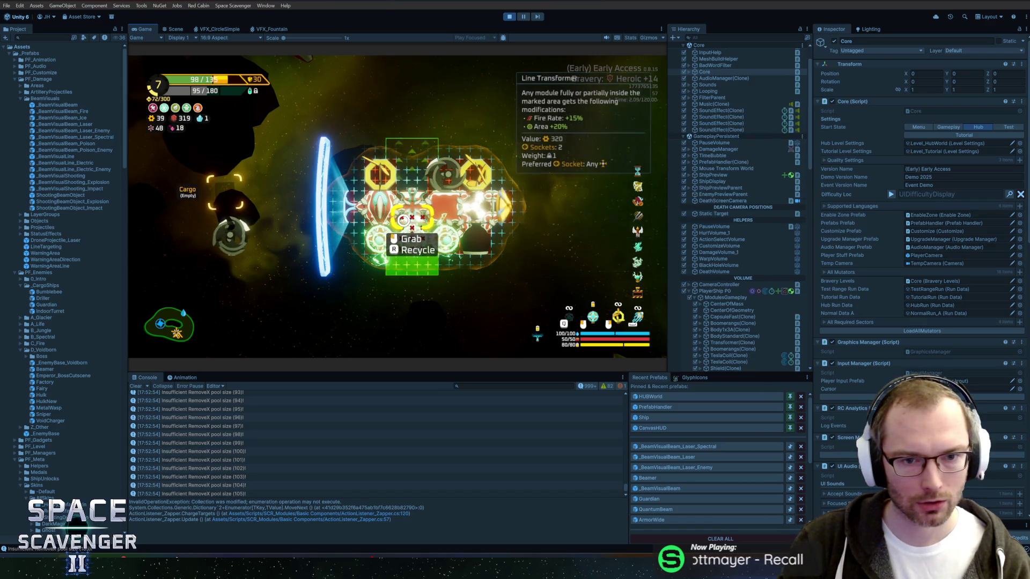
{"action": "left_click_drag", "start_coordinate": [407, 185], "coordinate": [406, 182]}
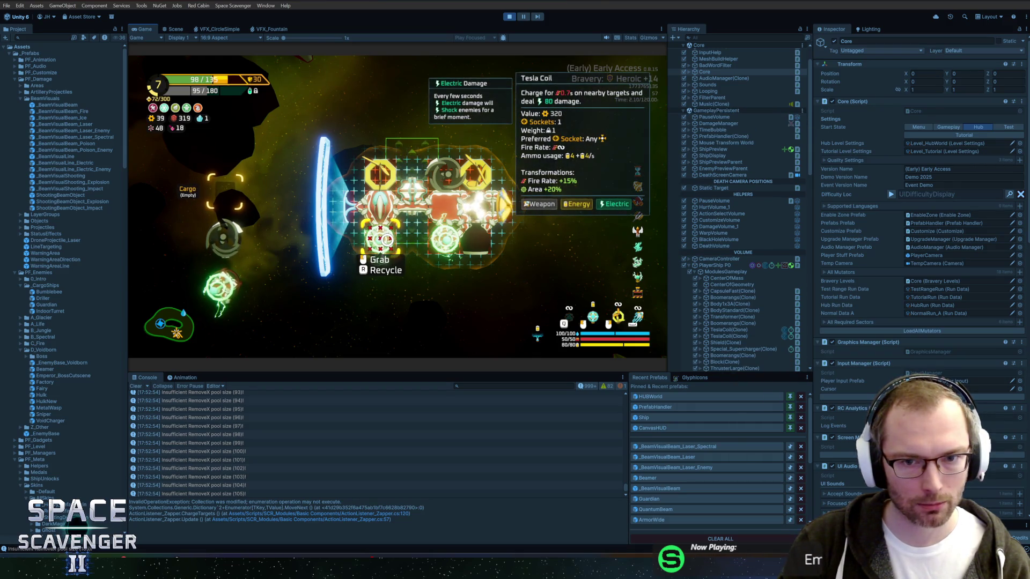
{"action": "left_click_drag", "start_coordinate": [221, 280], "coordinate": [406, 239]}
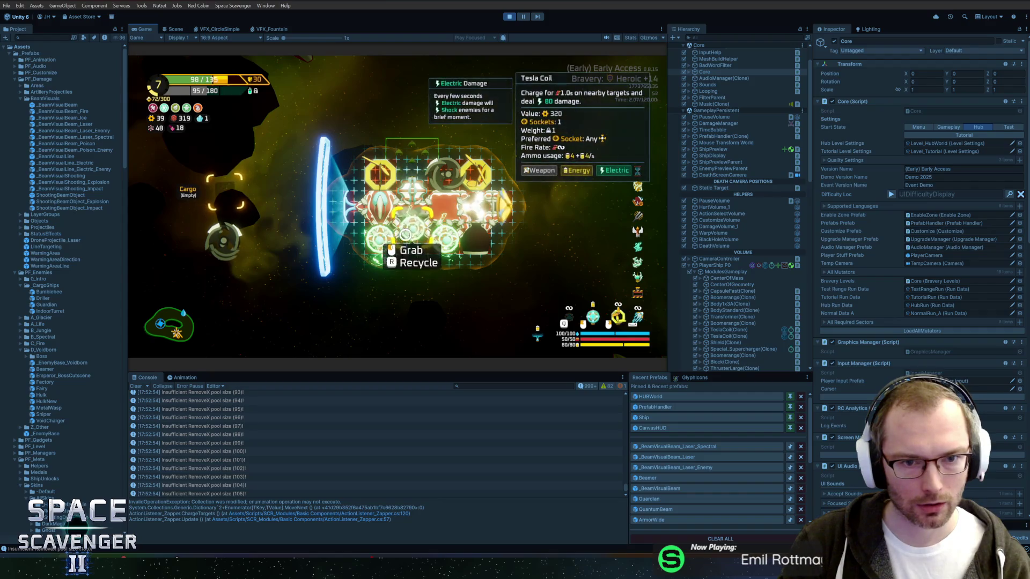
{"action": "left_click_drag", "start_coordinate": [218, 239], "coordinate": [369, 174]}
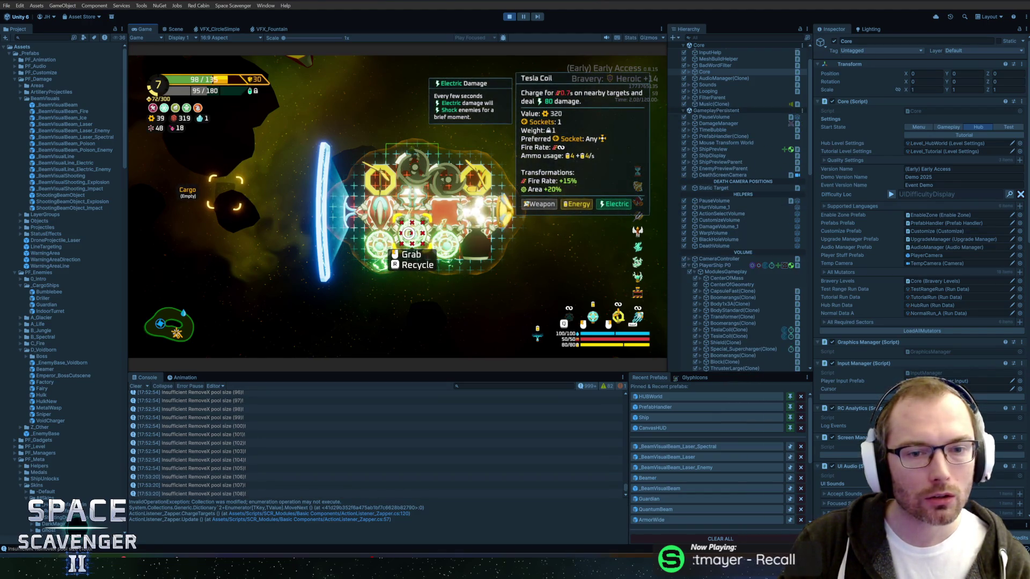
Step: Move the Tesla Coil into cargo, fill the bottom row with cargo modules, and exit the builder
{"action": "key", "text": "r"}
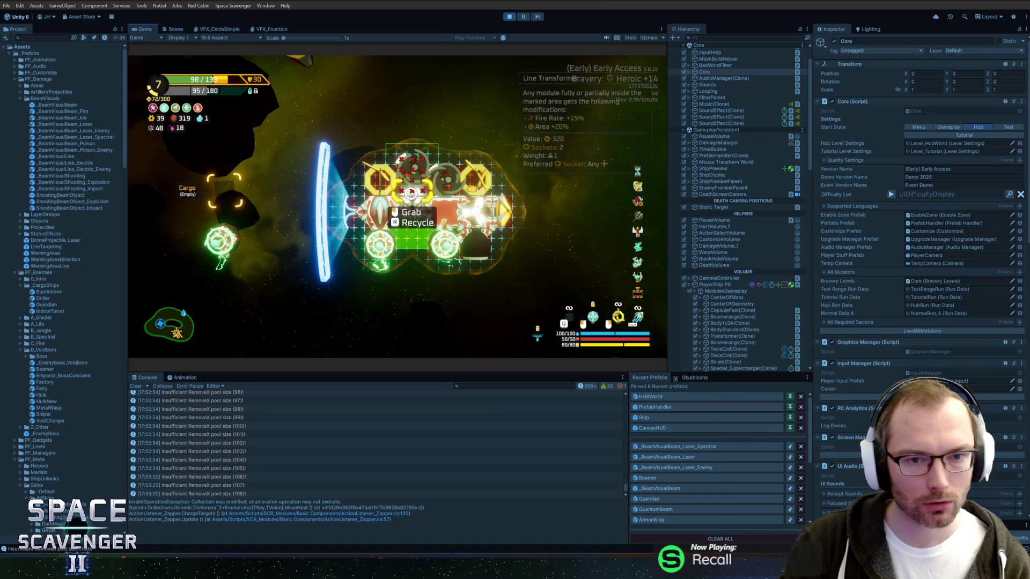
{"action": "left_click", "coordinate": [411, 193]}
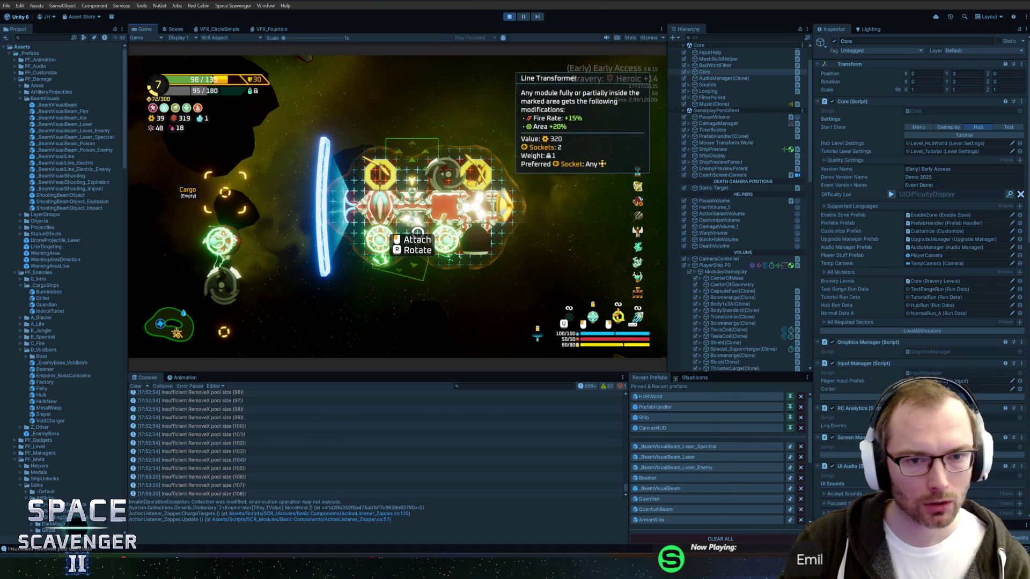
{"action": "left_click", "coordinate": [418, 232]}
{"action": "left_click", "coordinate": [220, 241]}
{"action": "left_click", "coordinate": [412, 241]}
{"action": "left_click", "coordinate": [221, 284]}
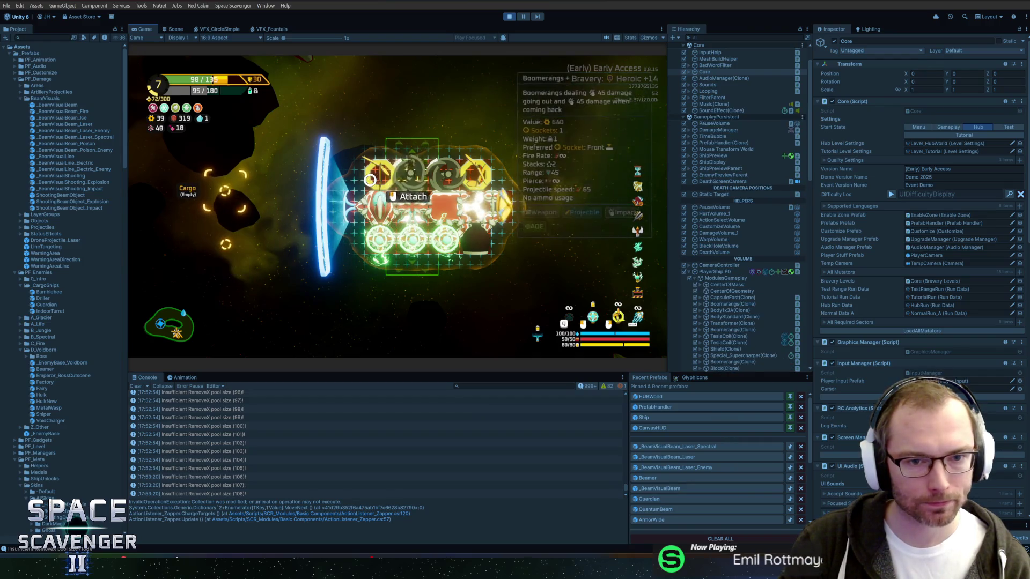
{"action": "key", "text": "Escape"}
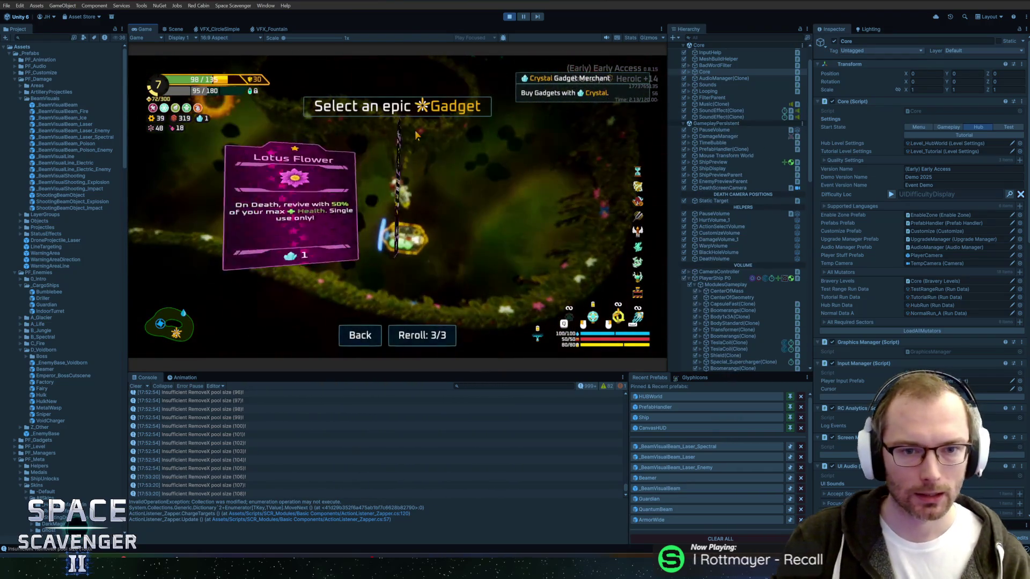
Step: Maximize the Game view and pick the Lotus Flower gadget
{"action": "key", "text": "super"}
{"action": "double_click", "coordinate": [145, 29]}
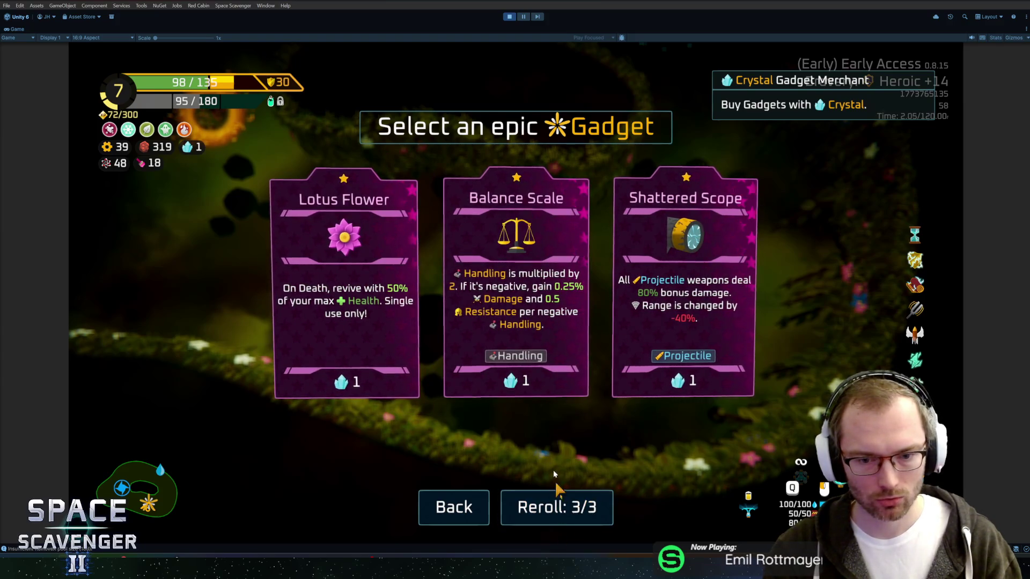
{"action": "left_click", "coordinate": [338, 318]}
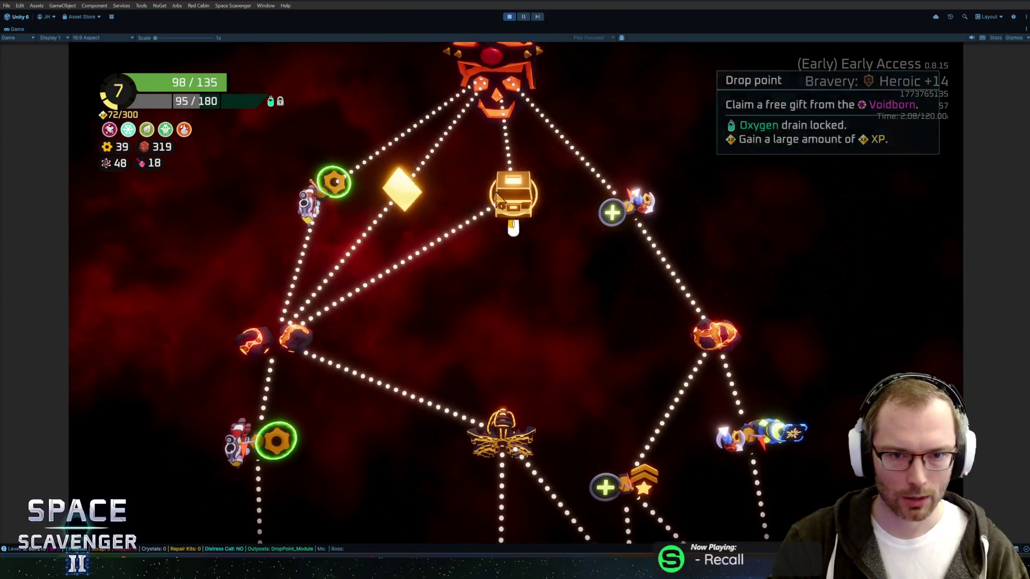
{"action": "mouse_move", "coordinate": [604, 207]}
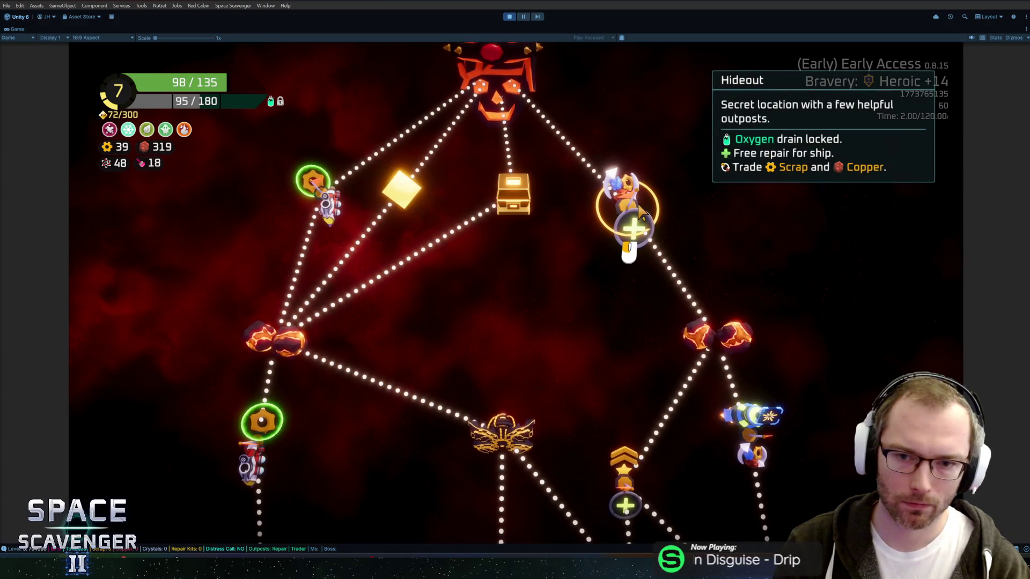
Step: Compare the route map's nodes and travel to the lower Radiation Zone planet node
{"action": "scroll", "coordinate": [571, 230], "scroll_direction": "down", "scroll_amount": 3}
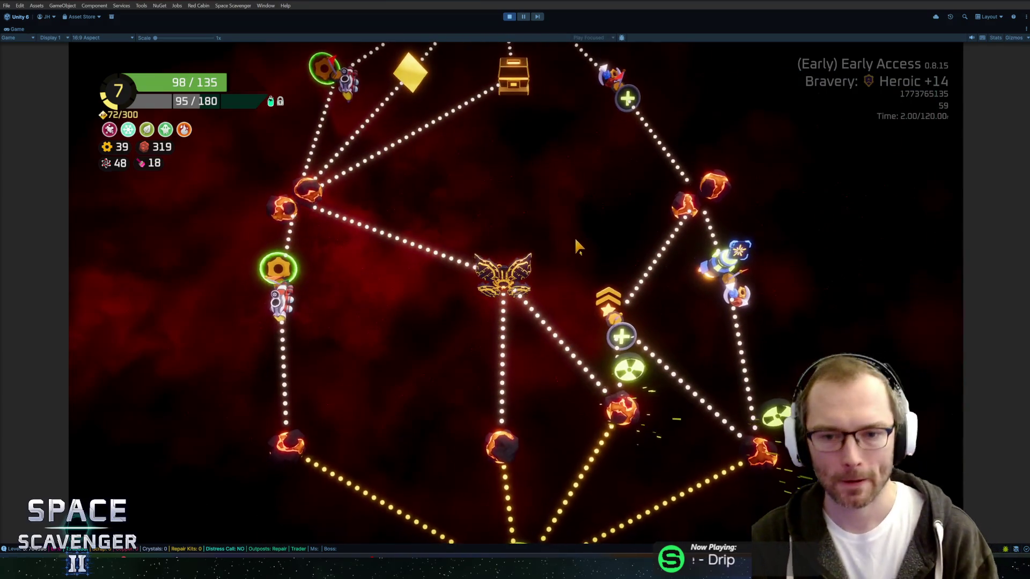
{"action": "scroll", "coordinate": [531, 226], "scroll_direction": "up", "scroll_amount": 3}
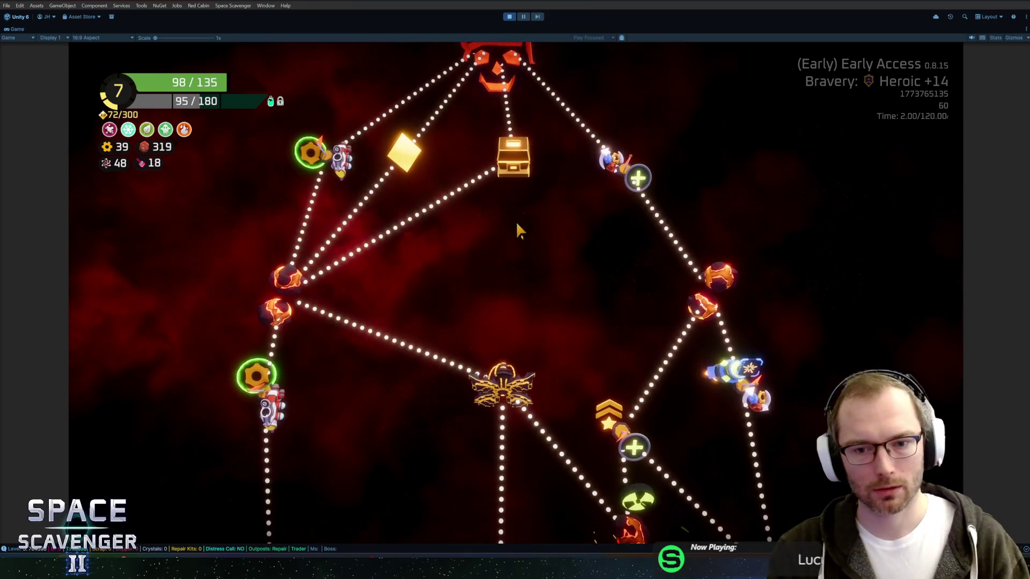
{"action": "scroll", "coordinate": [542, 262], "scroll_direction": "down", "scroll_amount": 4}
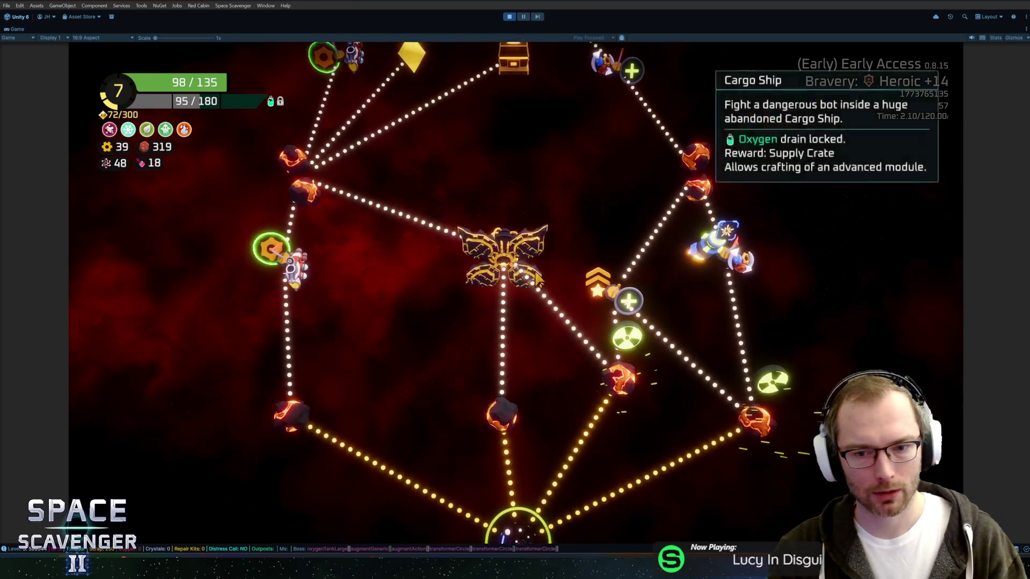
{"action": "scroll", "coordinate": [554, 266], "scroll_direction": "up", "scroll_amount": 5}
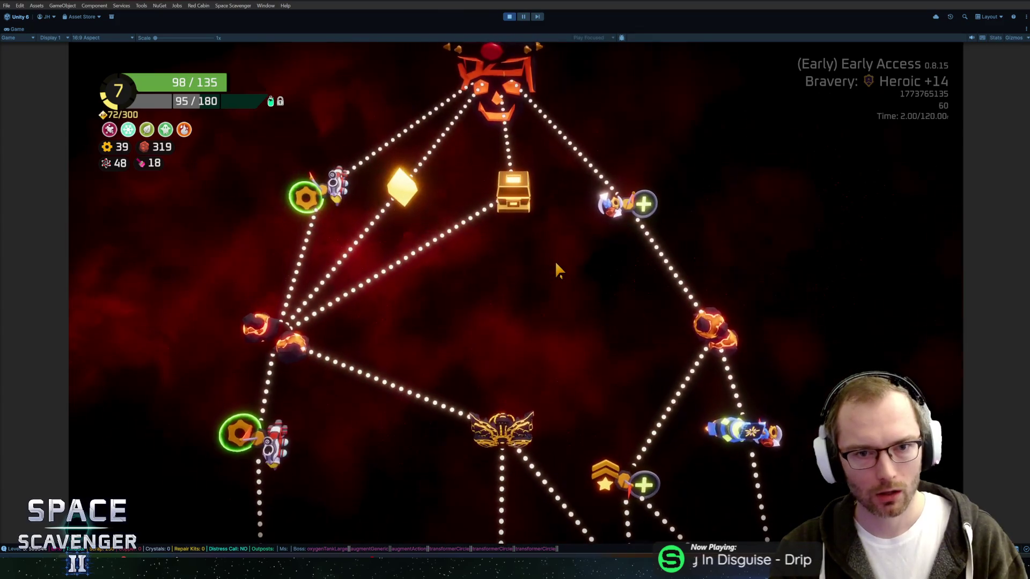
{"action": "scroll", "coordinate": [554, 266], "scroll_direction": "down", "scroll_amount": 7}
{"action": "scroll", "coordinate": [429, 263], "scroll_direction": "up", "scroll_amount": 6}
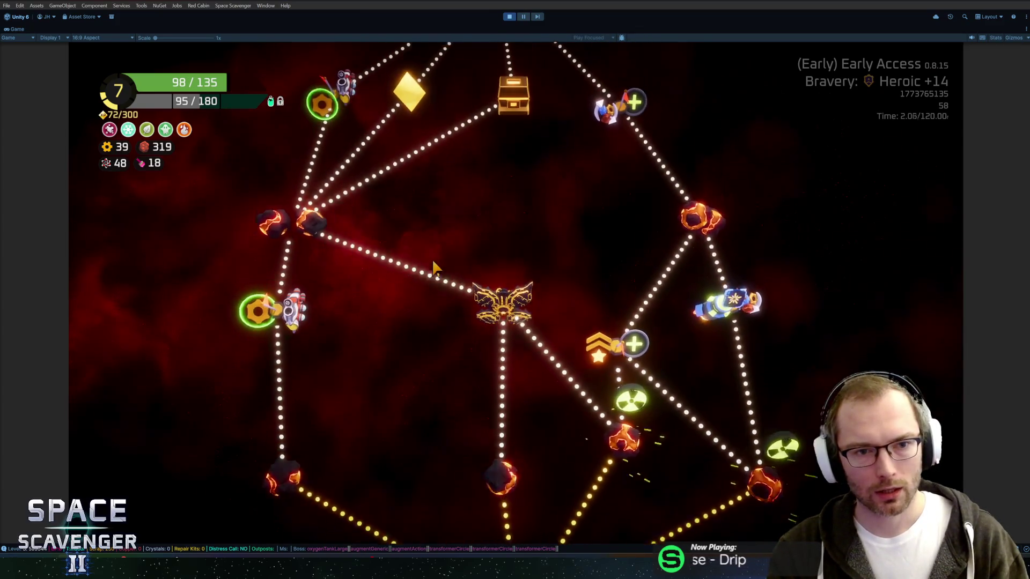
{"action": "scroll", "coordinate": [450, 261], "scroll_direction": "down", "scroll_amount": 4}
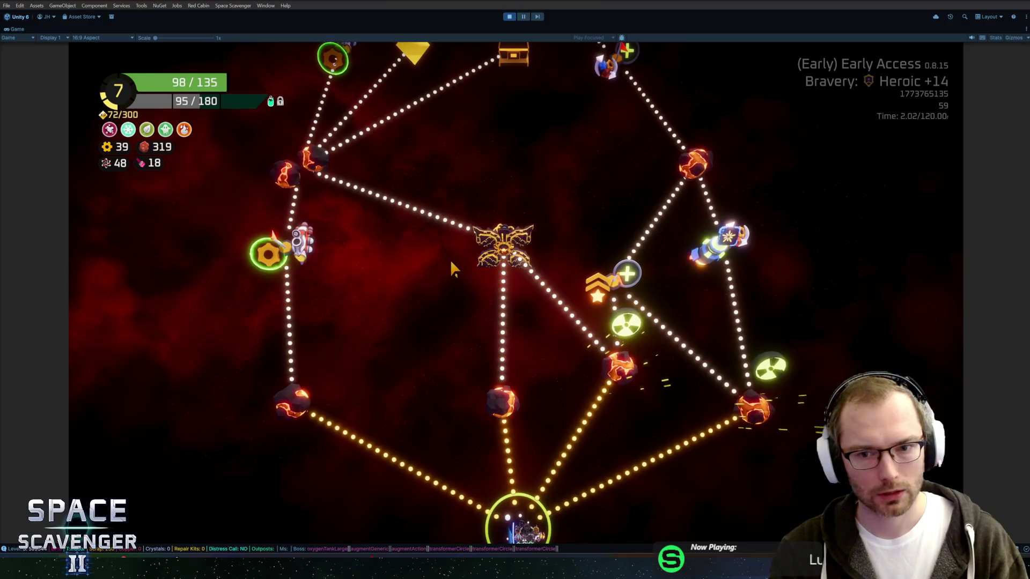
{"action": "scroll", "coordinate": [450, 259], "scroll_direction": "down", "scroll_amount": 1}
{"action": "scroll", "coordinate": [449, 259], "scroll_direction": "up", "scroll_amount": 1}
{"action": "scroll", "coordinate": [445, 266], "scroll_direction": "up", "scroll_amount": 2}
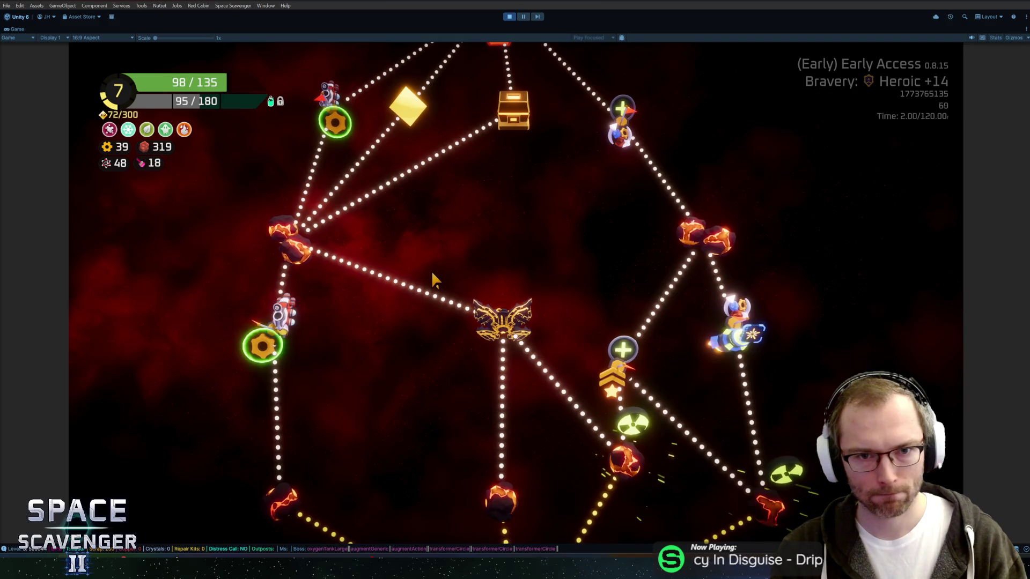
{"action": "scroll", "coordinate": [491, 228], "scroll_direction": "up", "scroll_amount": 5}
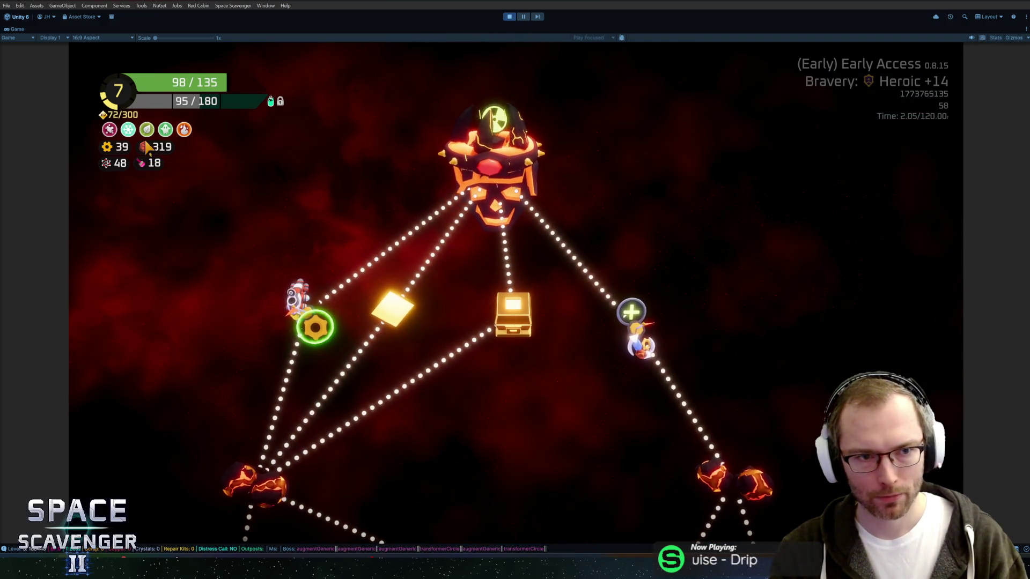
{"action": "scroll", "coordinate": [400, 233], "scroll_direction": "down", "scroll_amount": 6}
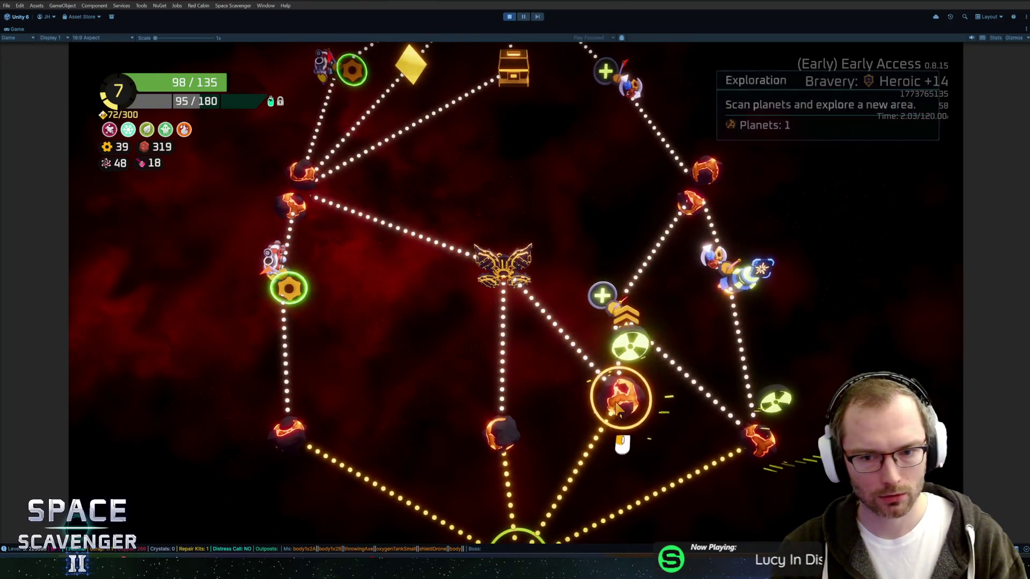
{"action": "mouse_move", "coordinate": [495, 267]}
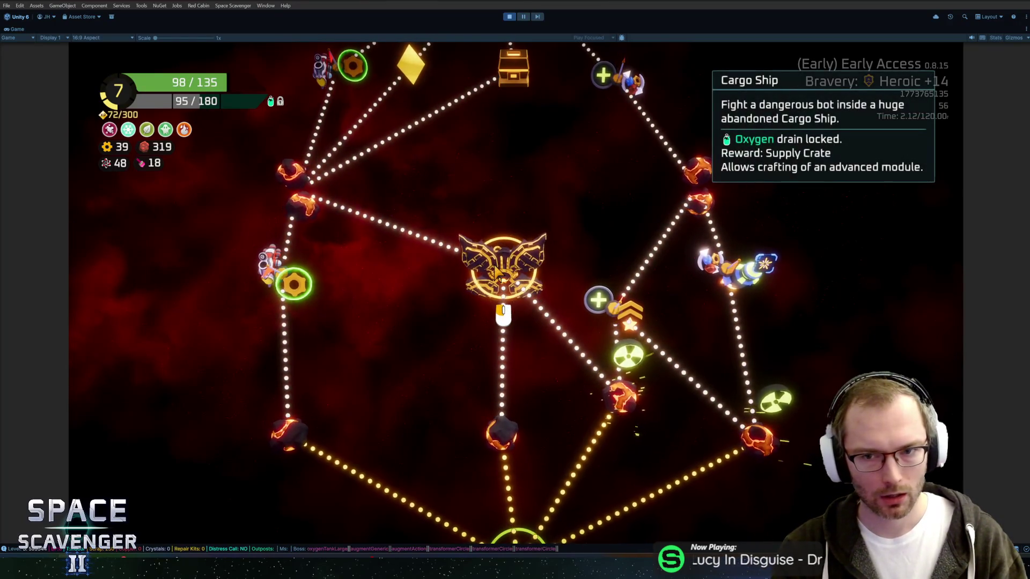
{"action": "scroll", "coordinate": [495, 273], "scroll_direction": "up", "scroll_amount": 2}
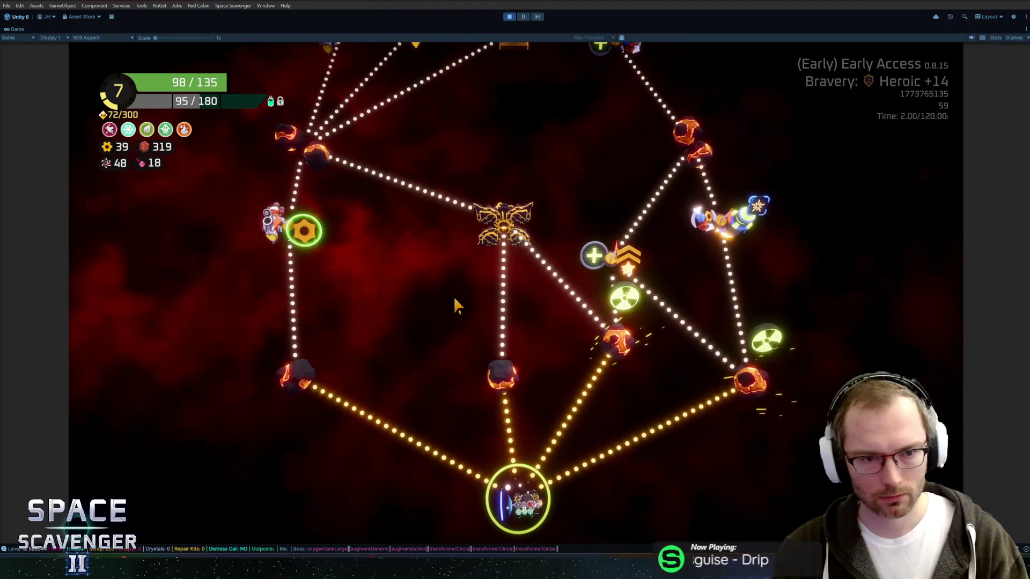
{"action": "mouse_move", "coordinate": [626, 362]}
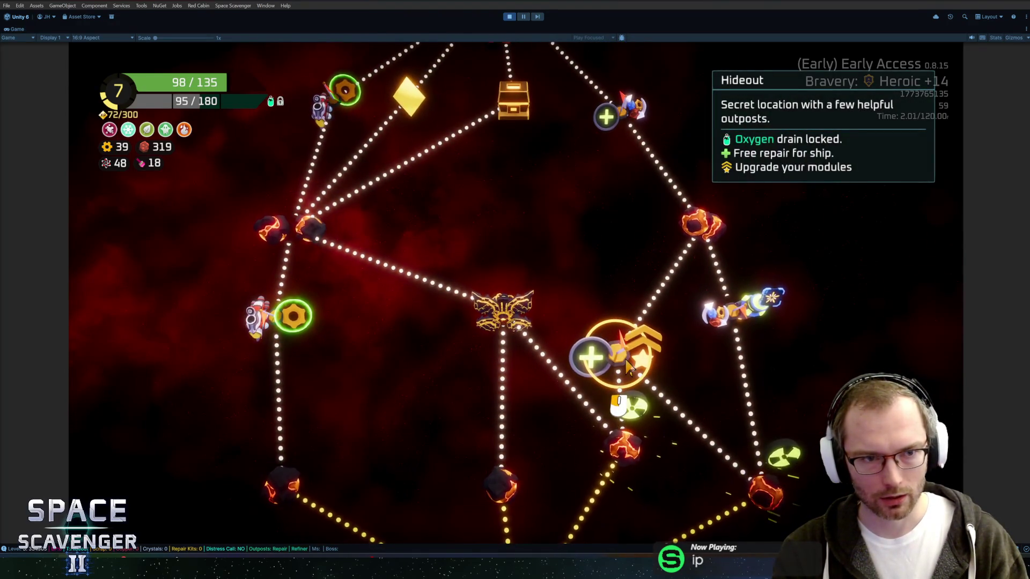
{"action": "mouse_move", "coordinate": [632, 451]}
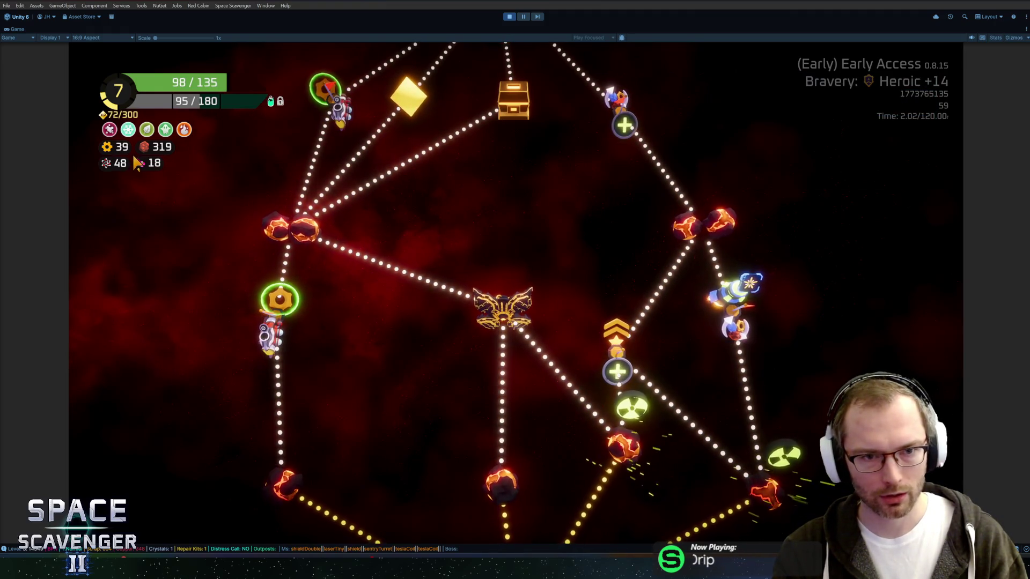
{"action": "mouse_move", "coordinate": [603, 469]}
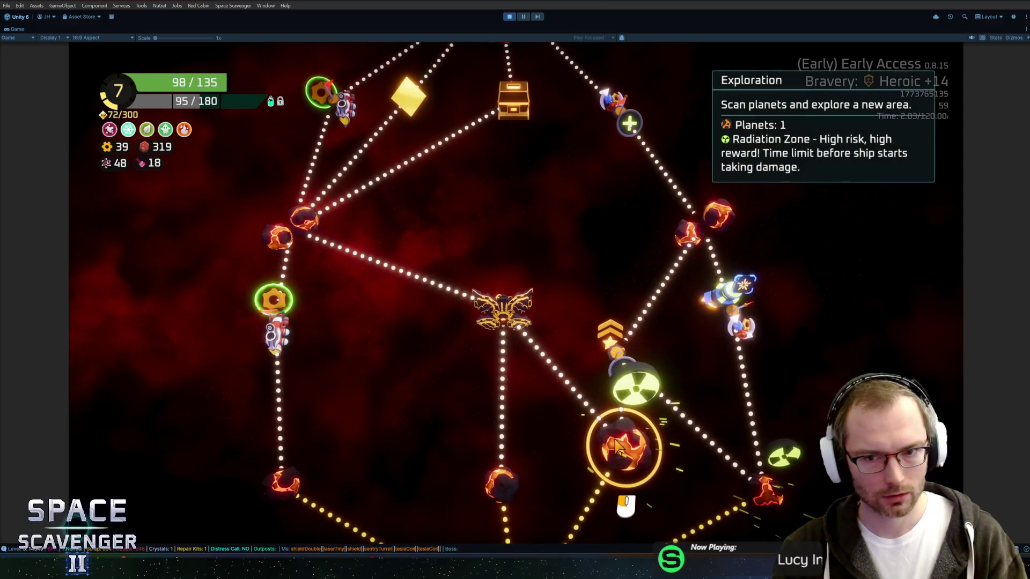
{"action": "left_click", "coordinate": [617, 455]}
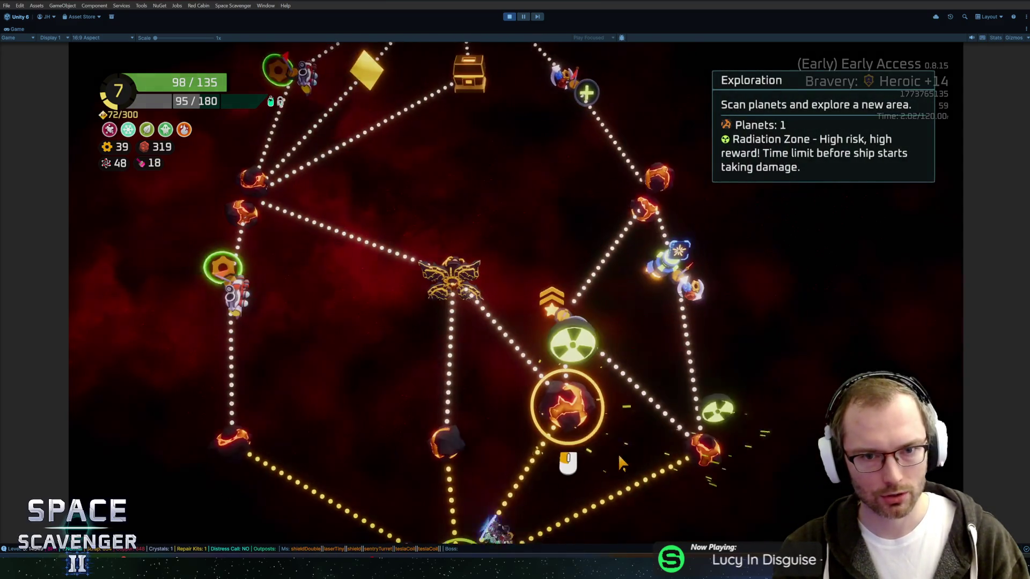
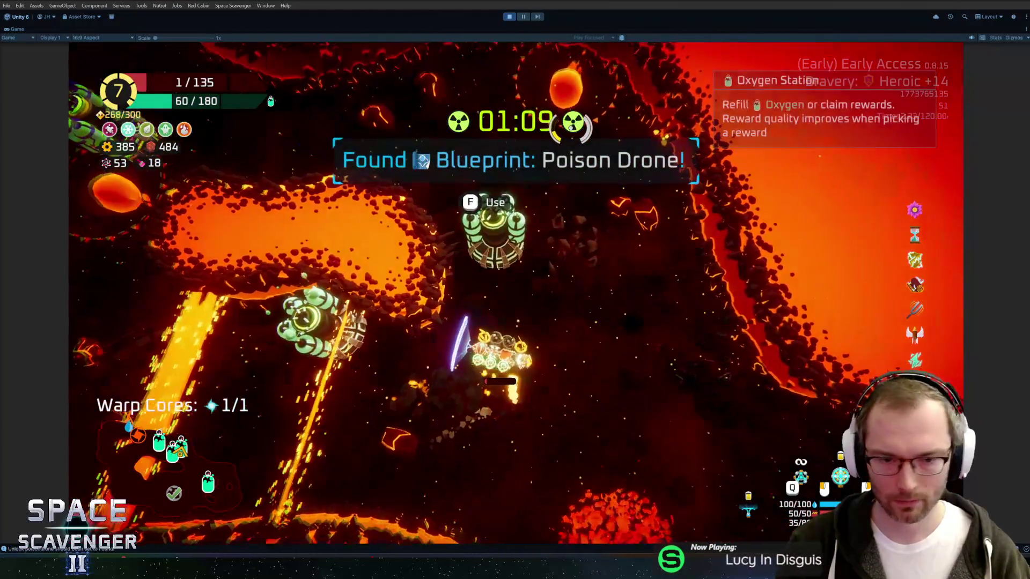
Step: Claim the 235 scrap and Repair Kit rewards from the Oxygen Station
{"action": "key", "text": "f"}
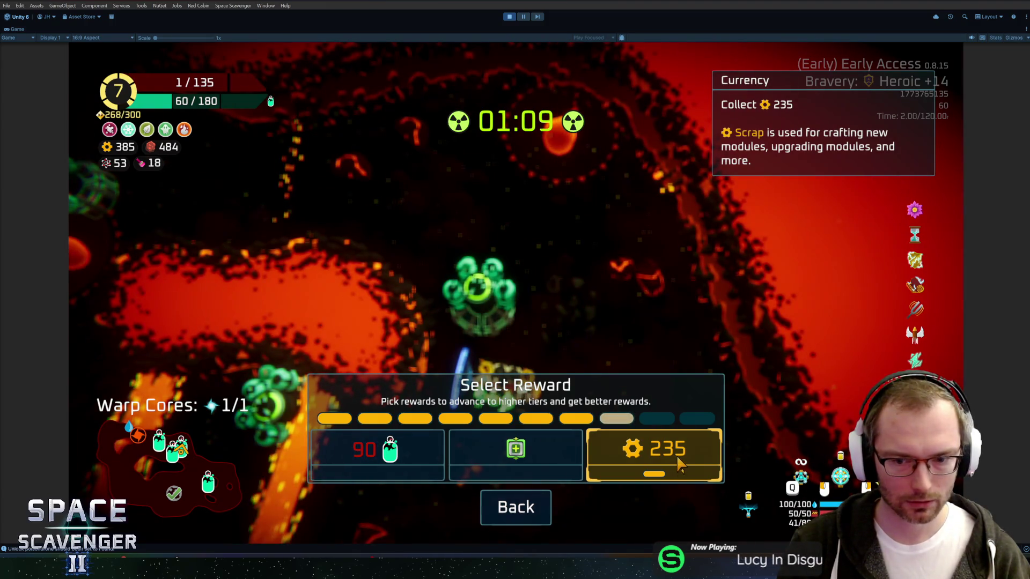
{"action": "left_click", "coordinate": [678, 465]}
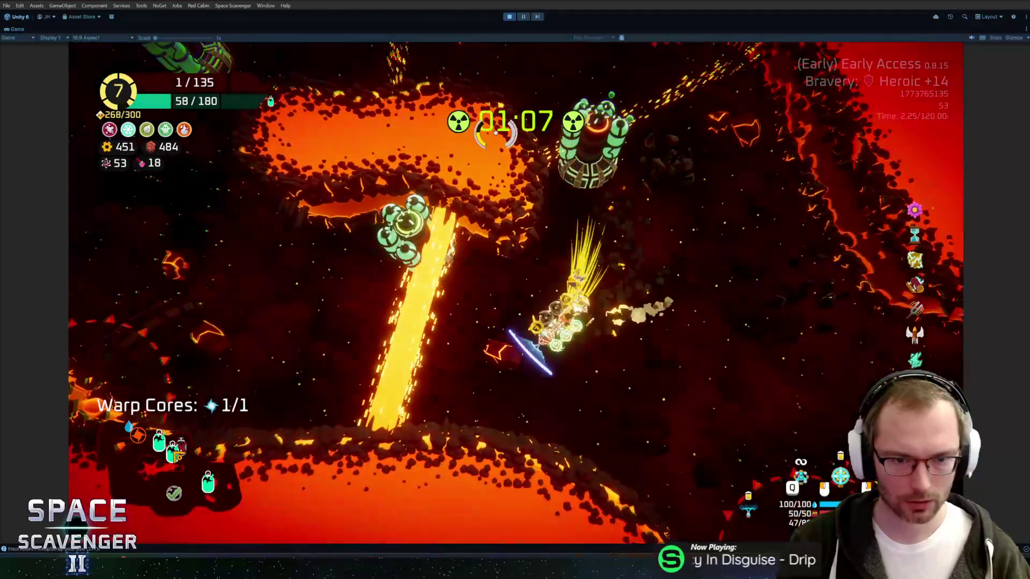
{"action": "key", "text": "f"}
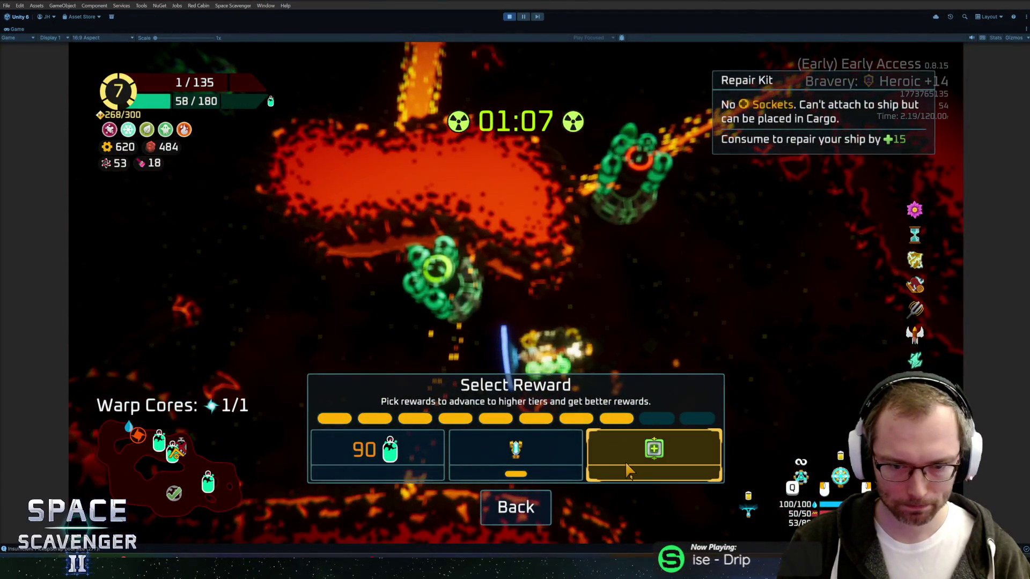
{"action": "left_click", "coordinate": [629, 471]}
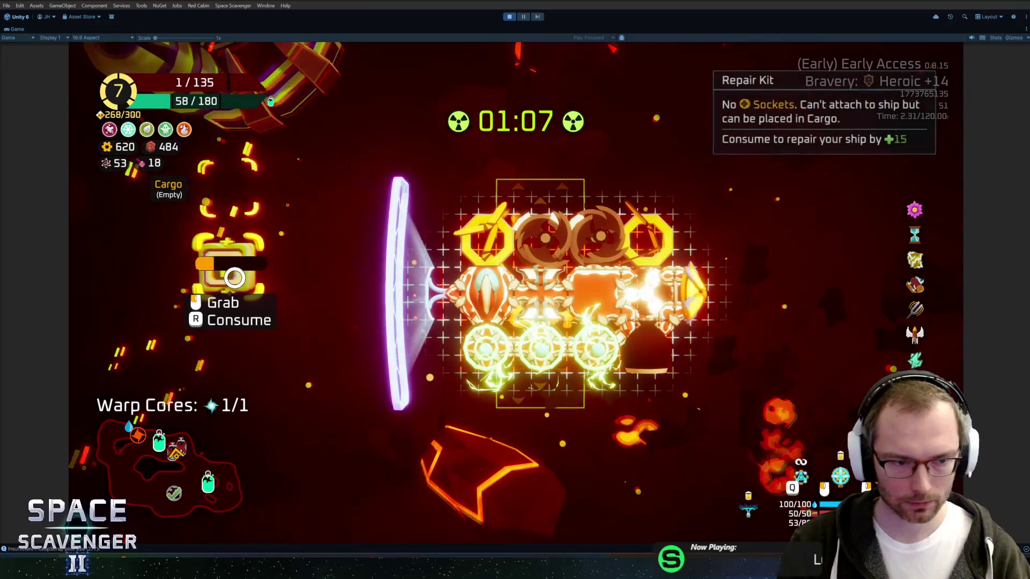
{"action": "key", "text": "Escape"}
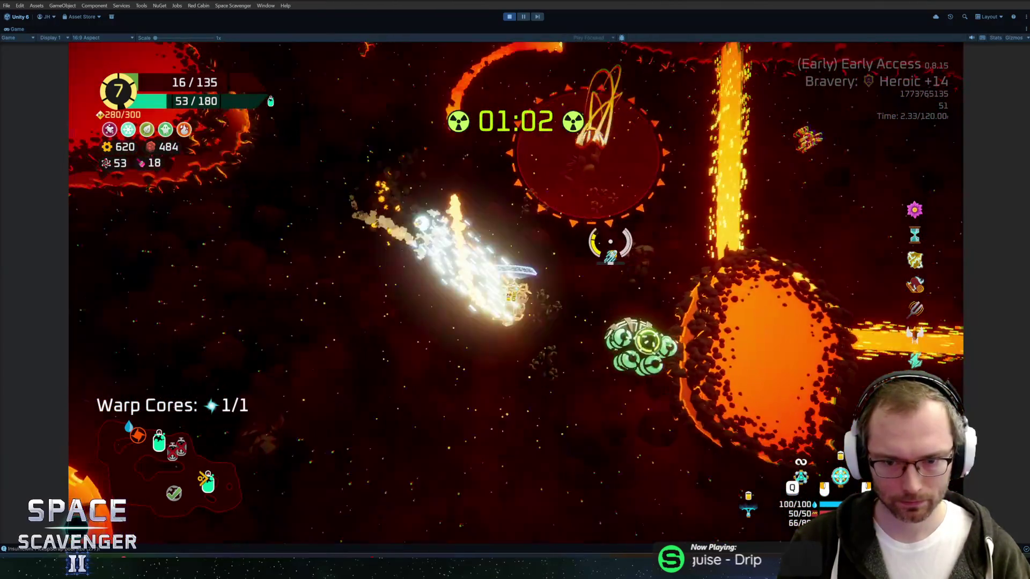
Step: Claim 205 scrap and 90 oxygen from the Oxygen Station, reaching the Rank 8 gadget choice
{"action": "key", "text": "f"}
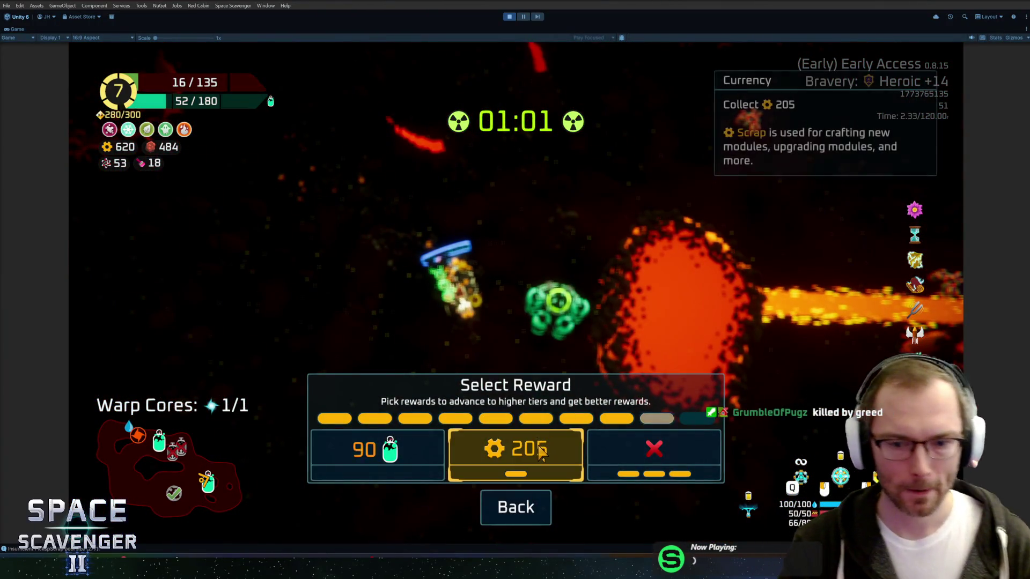
{"action": "left_click", "coordinate": [531, 452]}
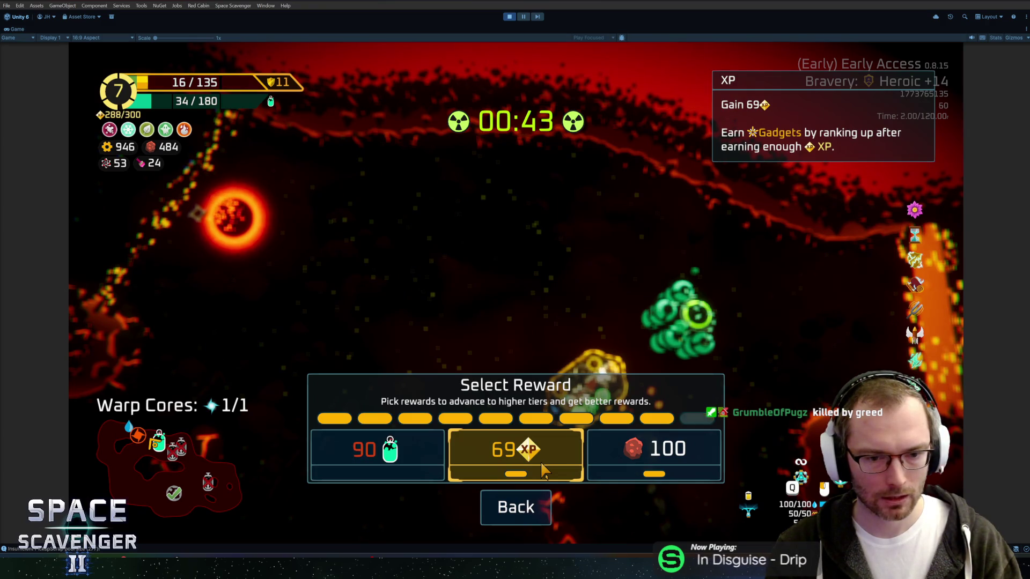
{"action": "key", "text": "Left"}
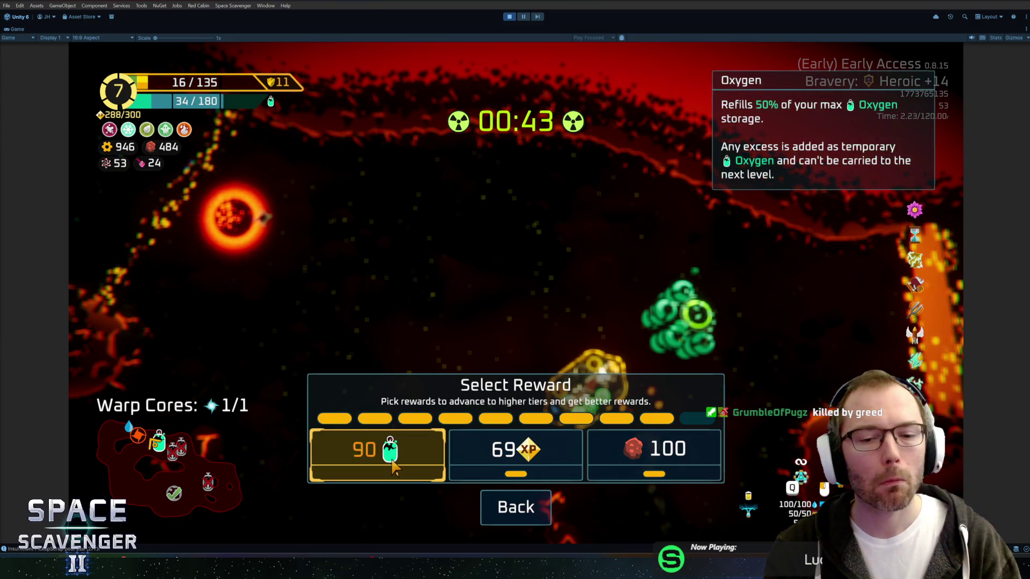
{"action": "left_click", "coordinate": [370, 462]}
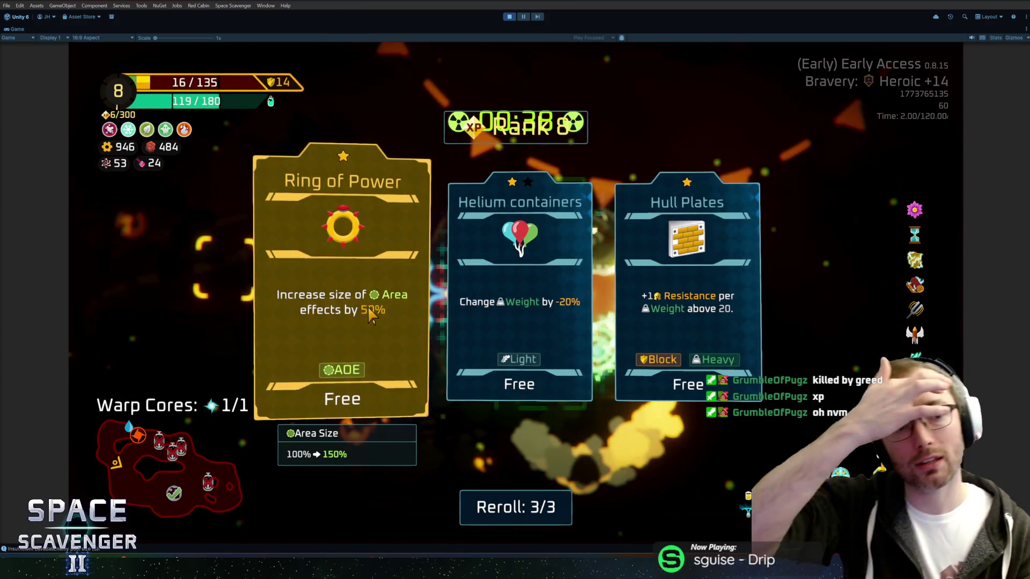
Step: Choose and confirm the Ring of Power gadget, raising Area Size from 100% to 150%
{"action": "left_click", "coordinate": [370, 316]}
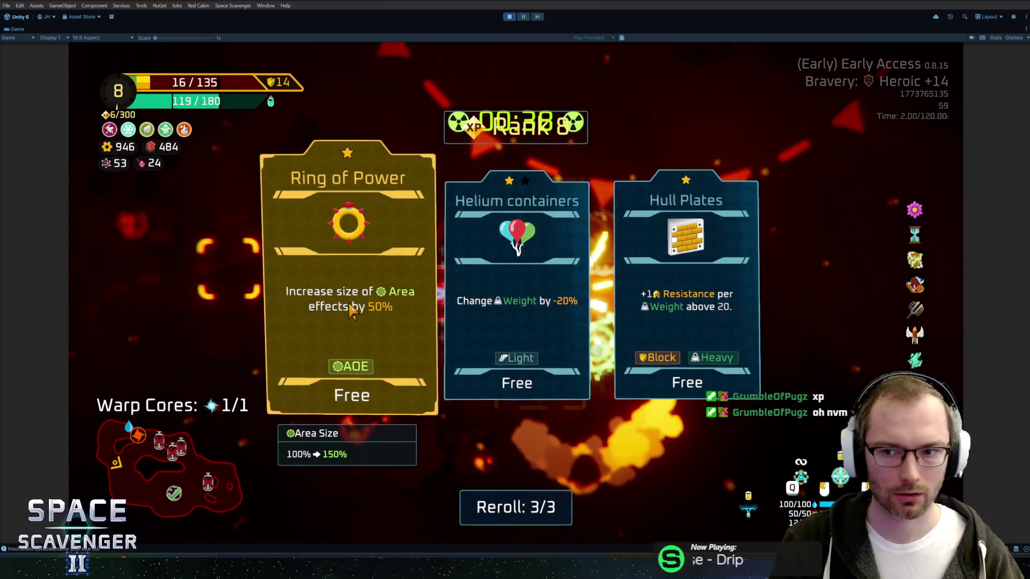
{"action": "left_click", "coordinate": [351, 310]}
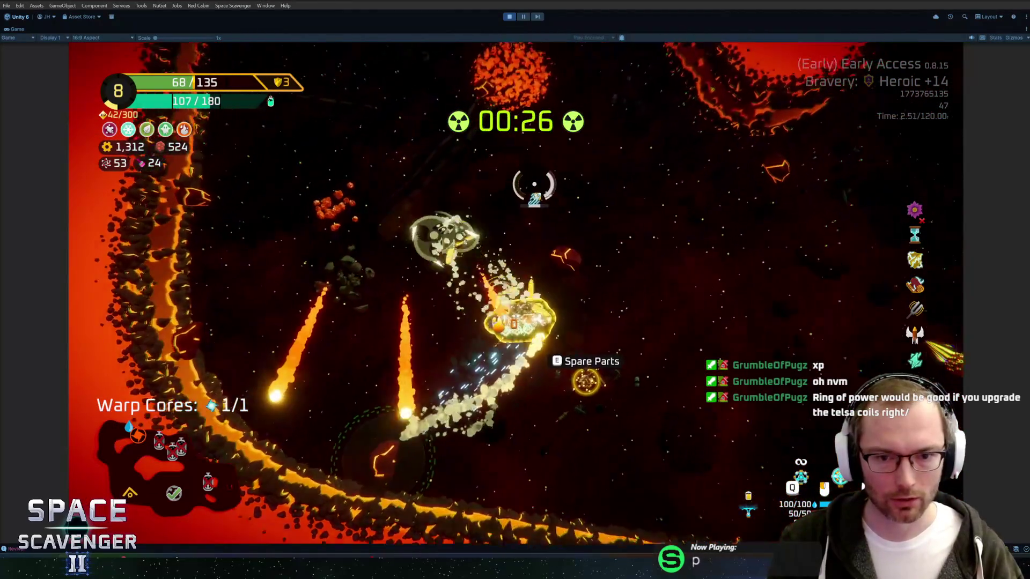
Step: Consume the Emergency Oxygen, warp out, and head to the Hideout on the sector map
{"action": "key", "text": "Tab"}
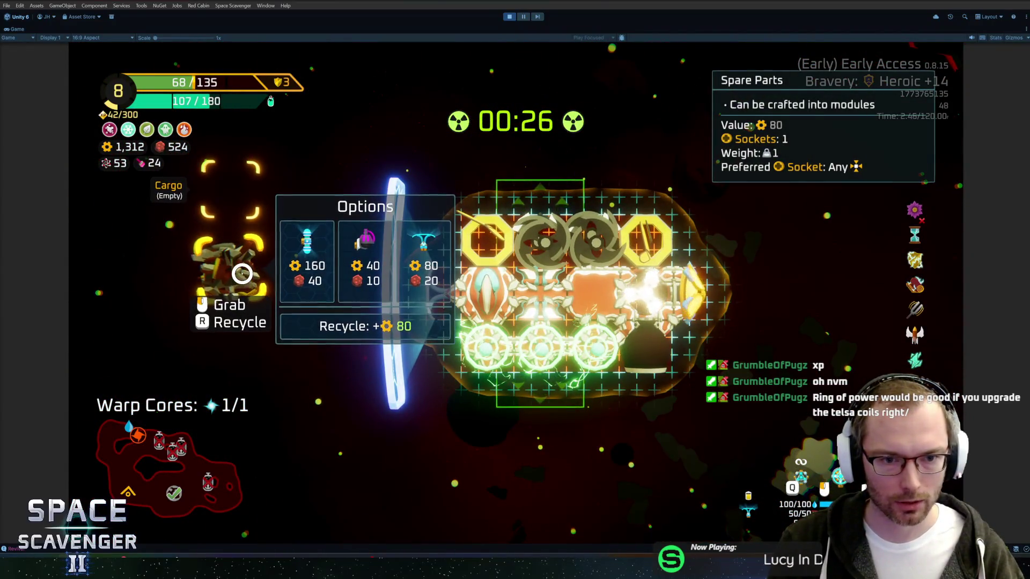
{"action": "key", "text": "Tab"}
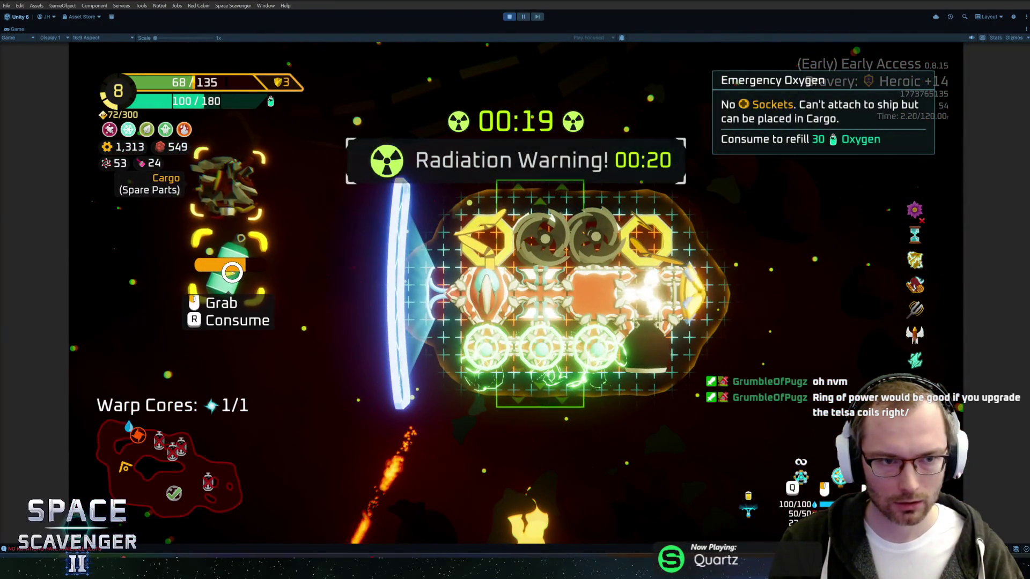
{"action": "key", "text": "r"}
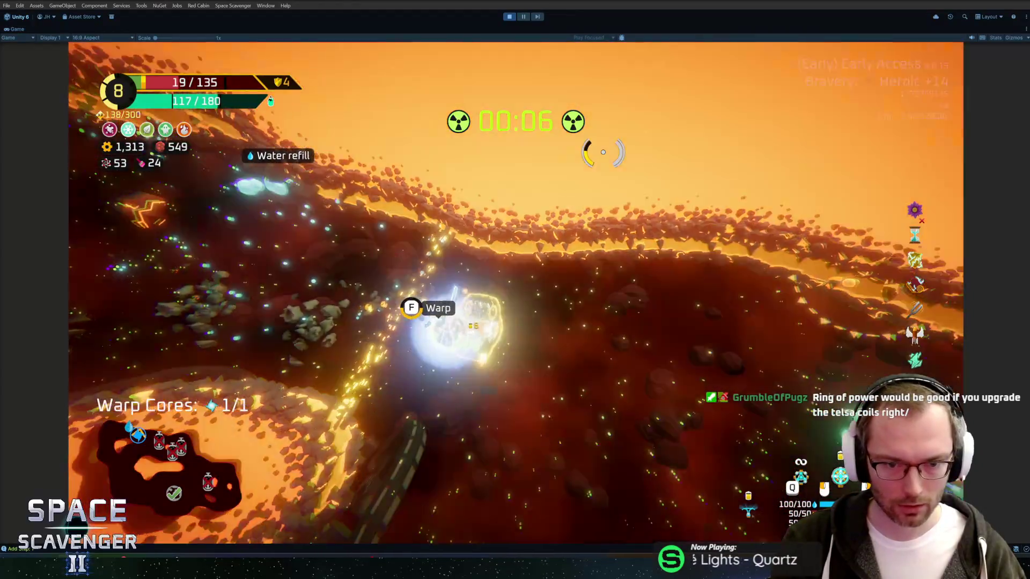
{"action": "key", "text": "f"}
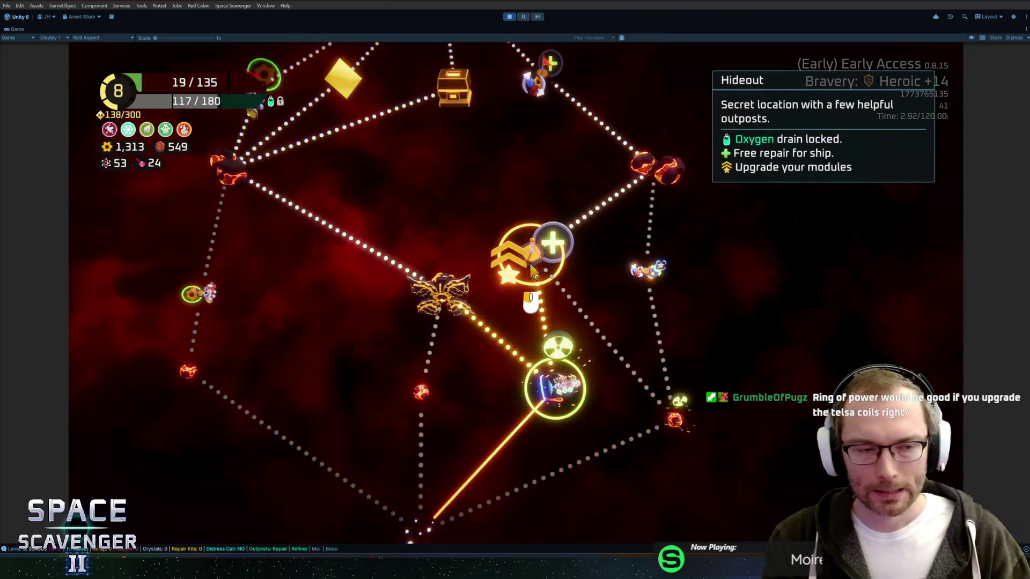
{"action": "left_click", "coordinate": [533, 270]}
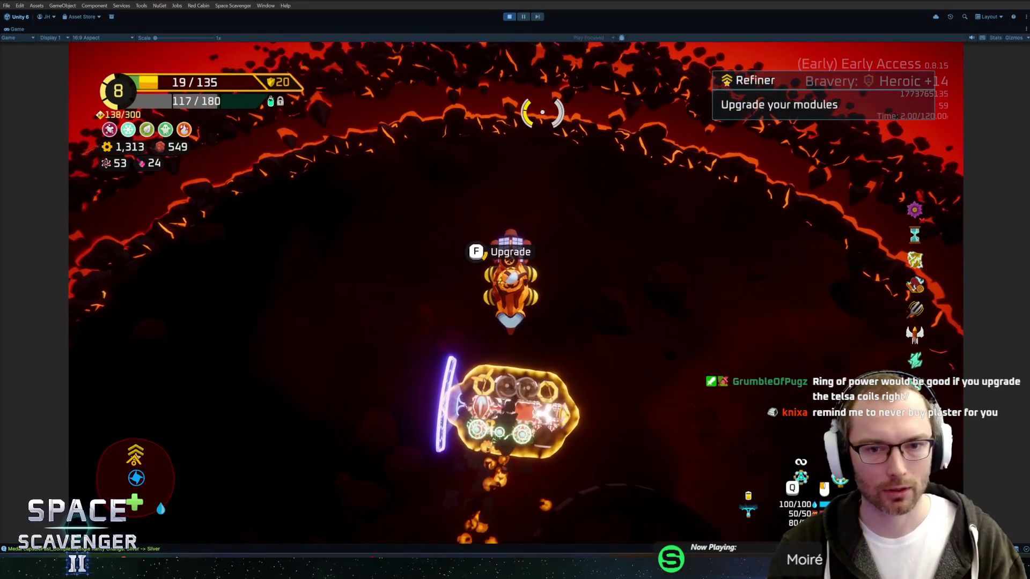
Step: Browse the Refiner's module upgrades, including the body module's, without buying any
{"action": "mouse_move", "coordinate": [505, 274]}
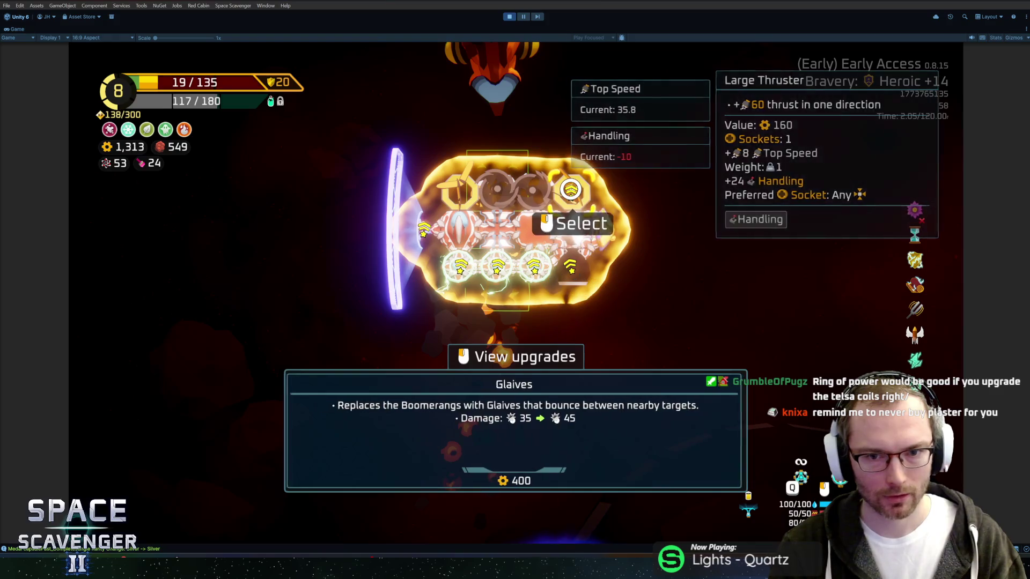
{"action": "mouse_move", "coordinate": [571, 190]}
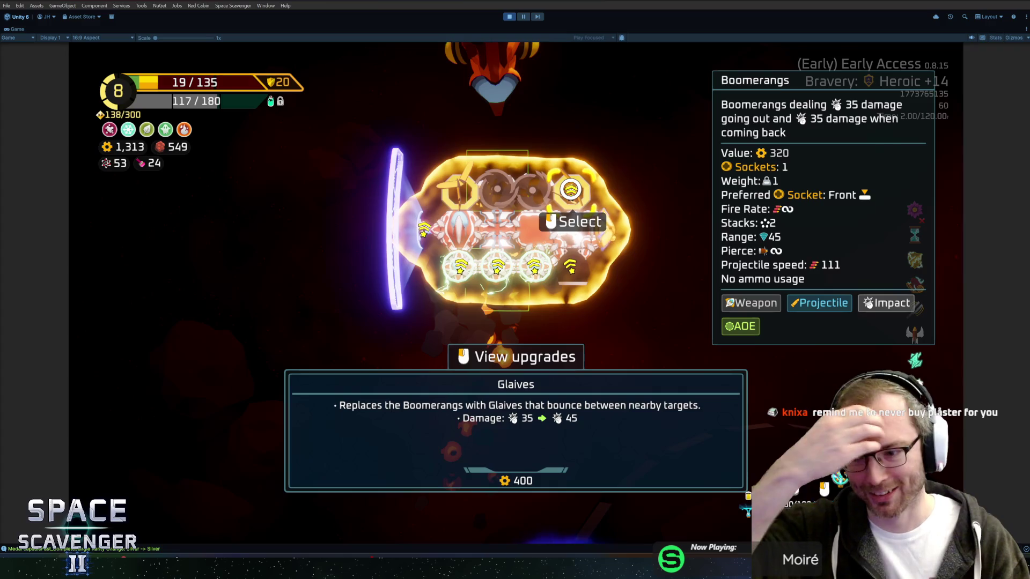
{"action": "key", "text": "Escape"}
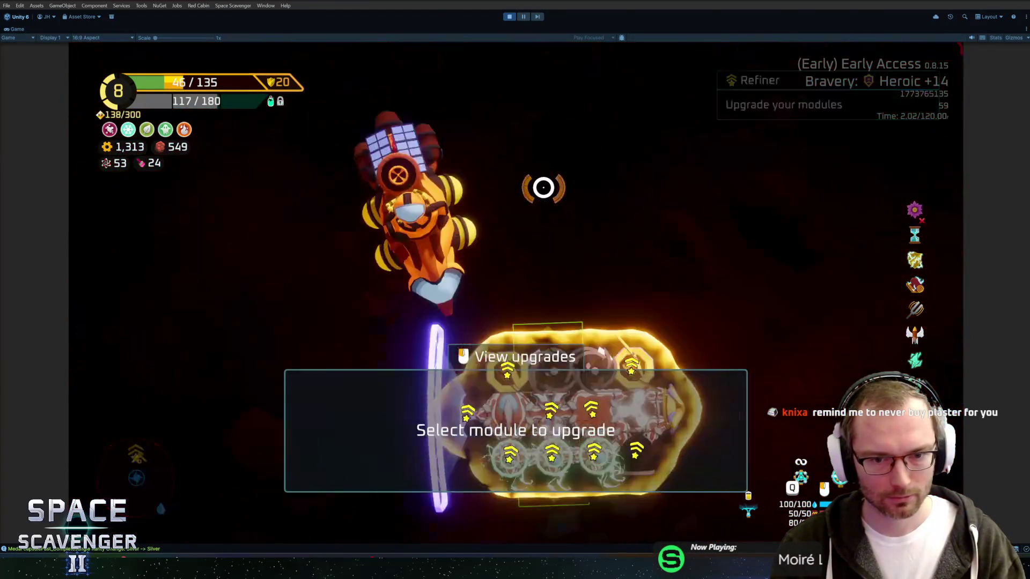
{"action": "mouse_move", "coordinate": [452, 189]}
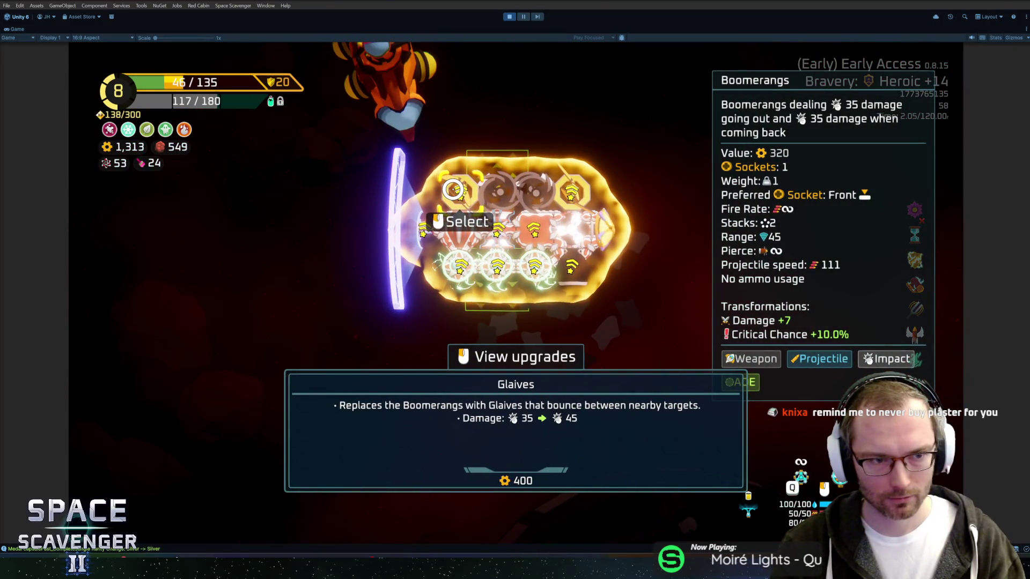
{"action": "mouse_move", "coordinate": [444, 265]}
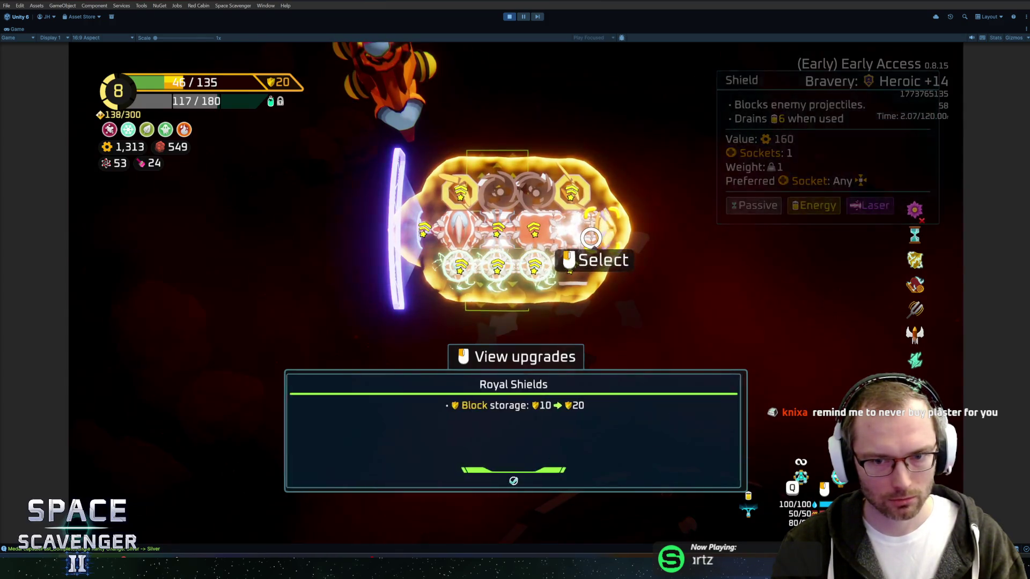
{"action": "mouse_move", "coordinate": [565, 267]}
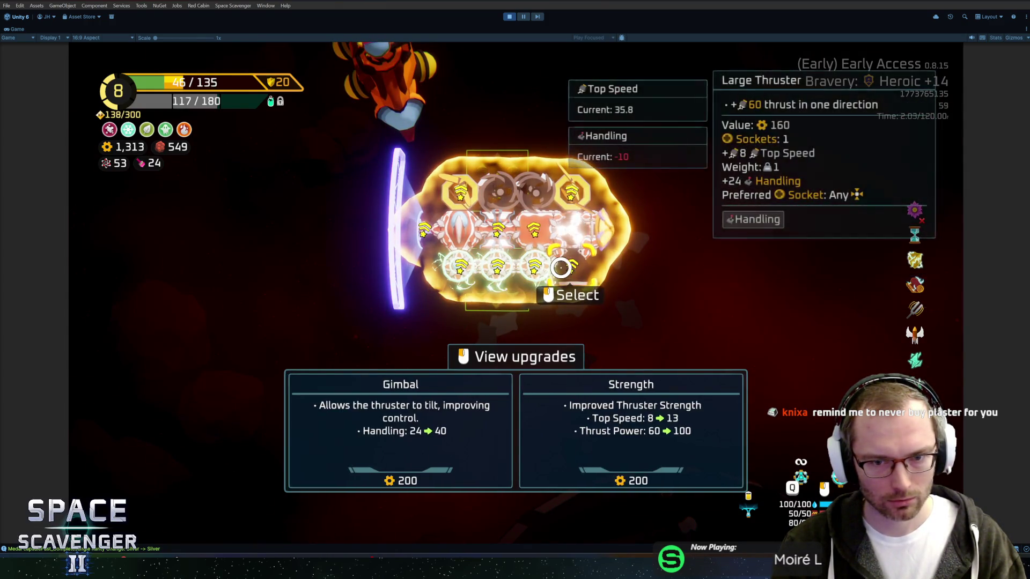
{"action": "left_click", "coordinate": [535, 234]}
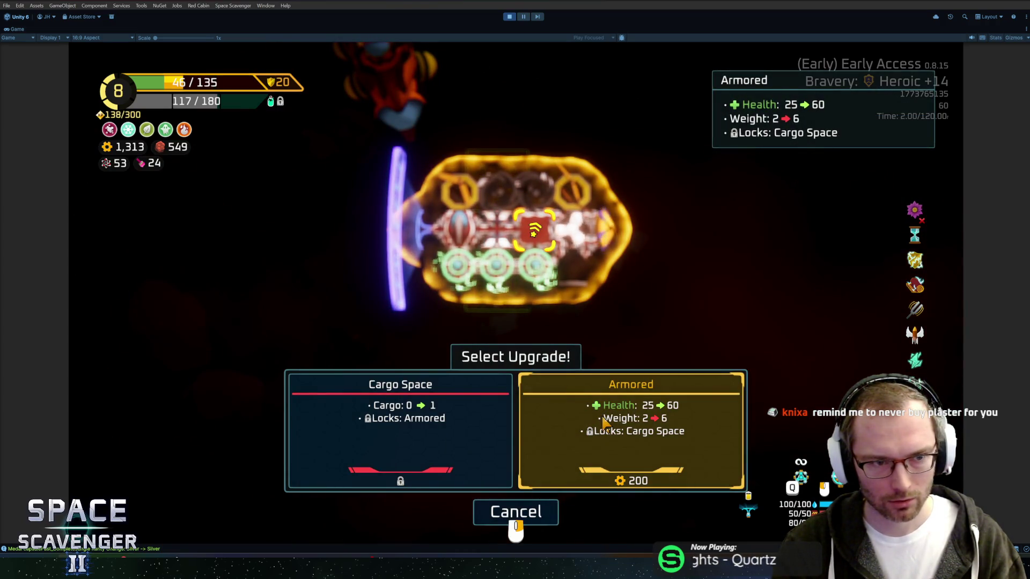
{"action": "right_click", "coordinate": [603, 424]}
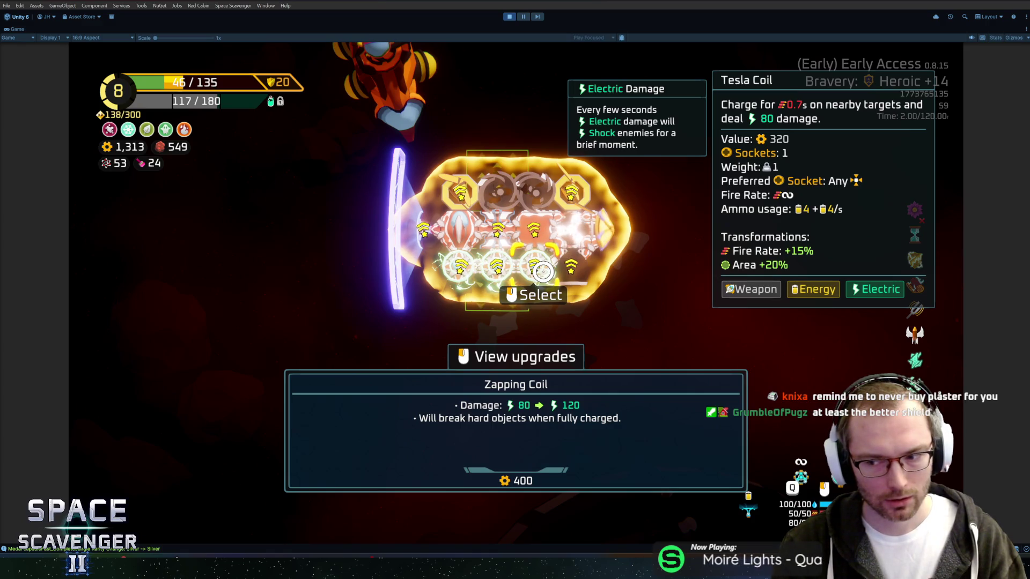
Step: Bring up the cargo Spare Parts crafting options, including the Double Shield for 160 and 40
{"action": "mouse_move", "coordinate": [436, 228]}
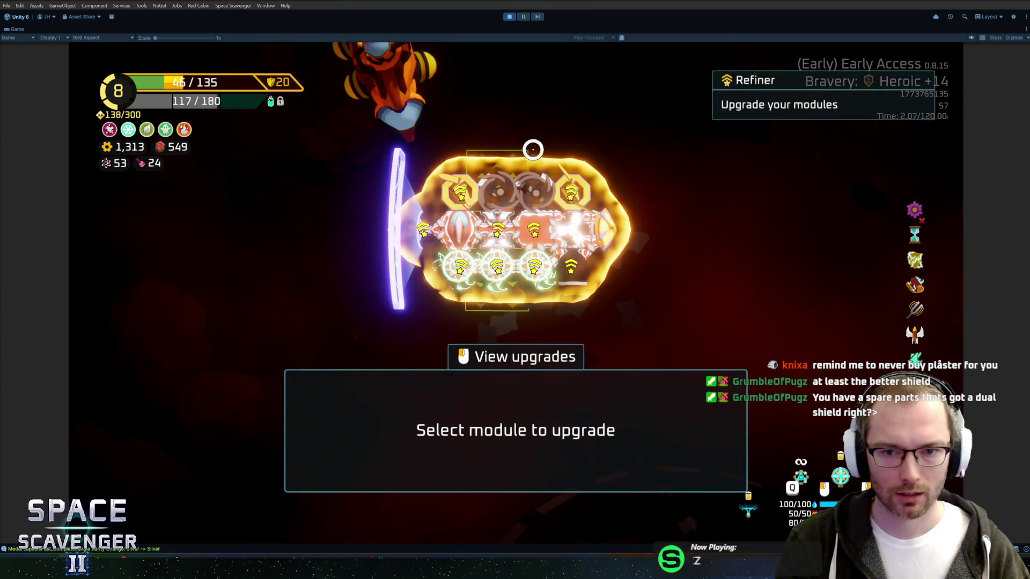
{"action": "key", "text": "Escape"}
{"action": "key", "text": "Tab"}
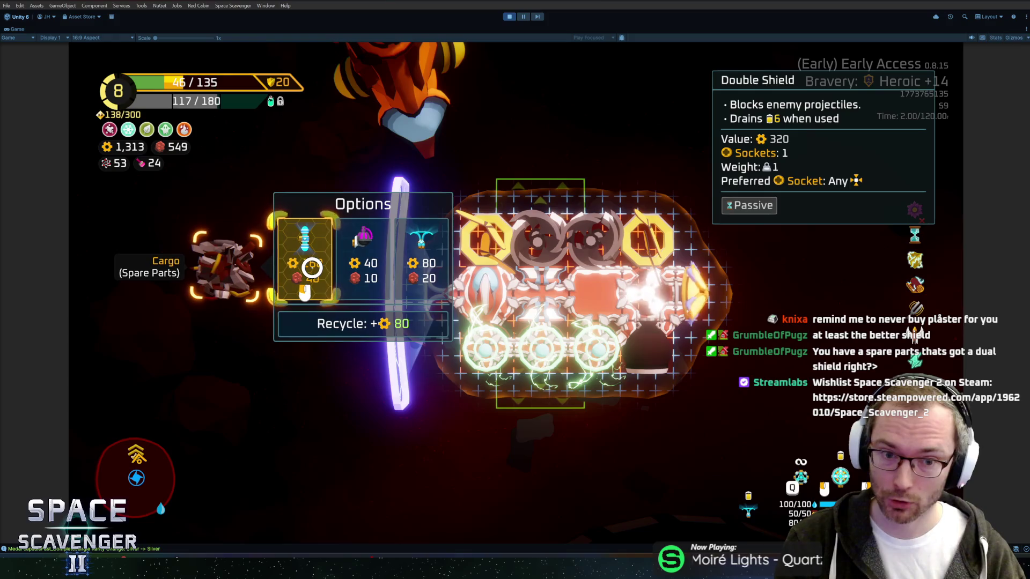
Step: Craft the Double Shield from the Spare Parts and buy its 100-scrap Extended upgrade
{"action": "left_click", "coordinate": [312, 267]}
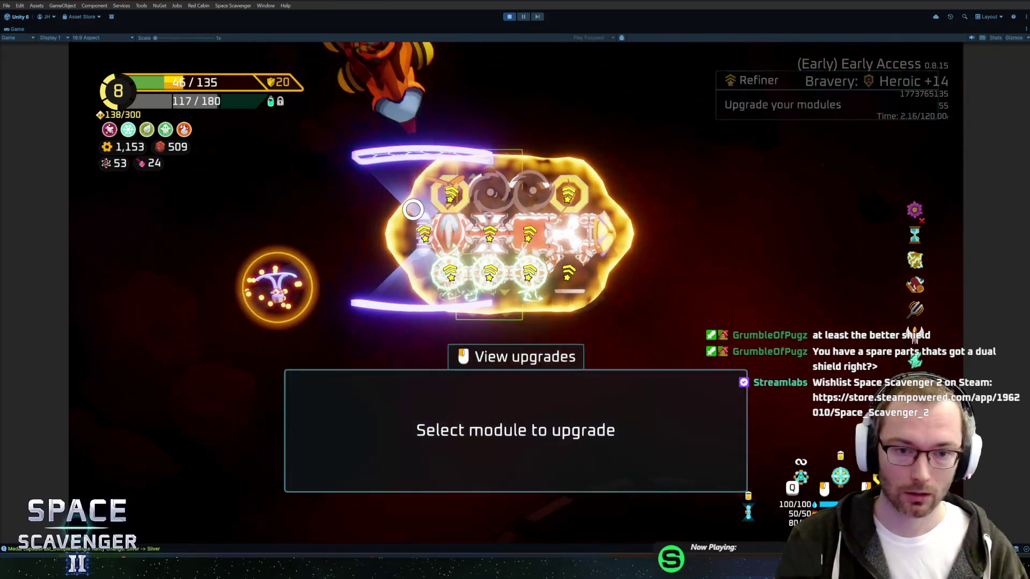
{"action": "left_click", "coordinate": [429, 236]}
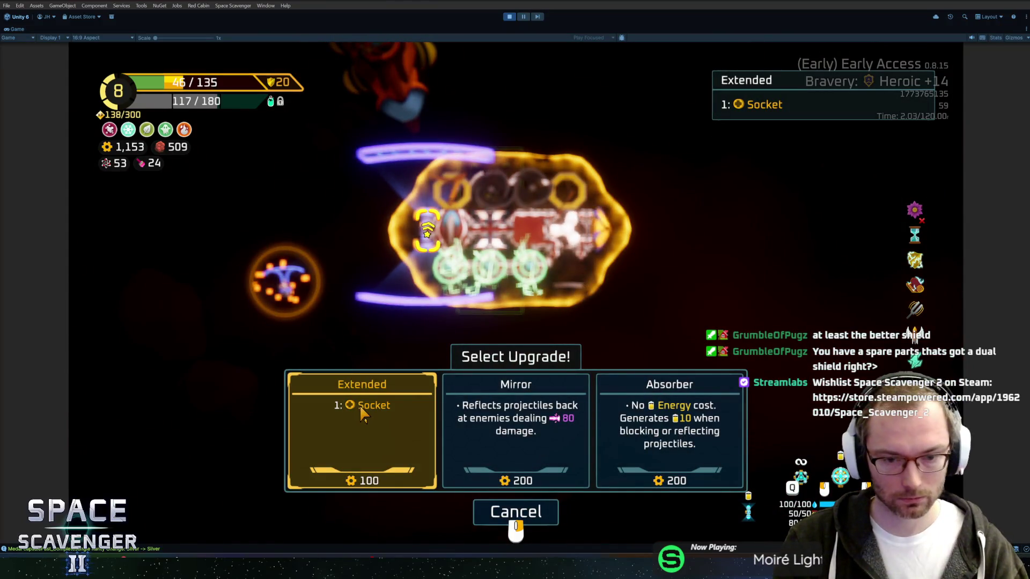
{"action": "left_click", "coordinate": [361, 414]}
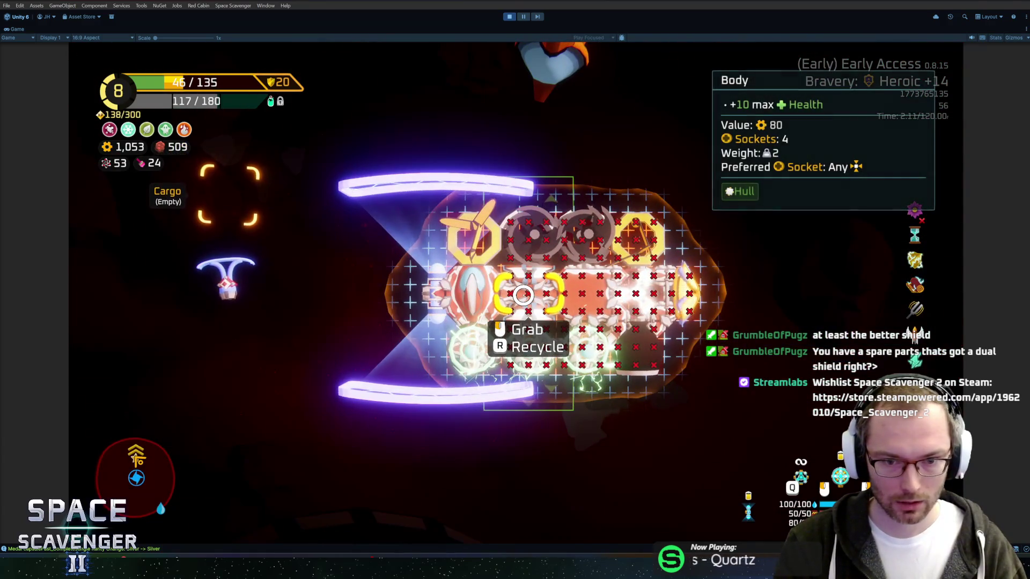
Step: Strip modules and the Double Shield off the ship, re-mounting the red Body on the right side
{"action": "left_click_drag", "start_coordinate": [574, 293], "coordinate": [353, 306]}
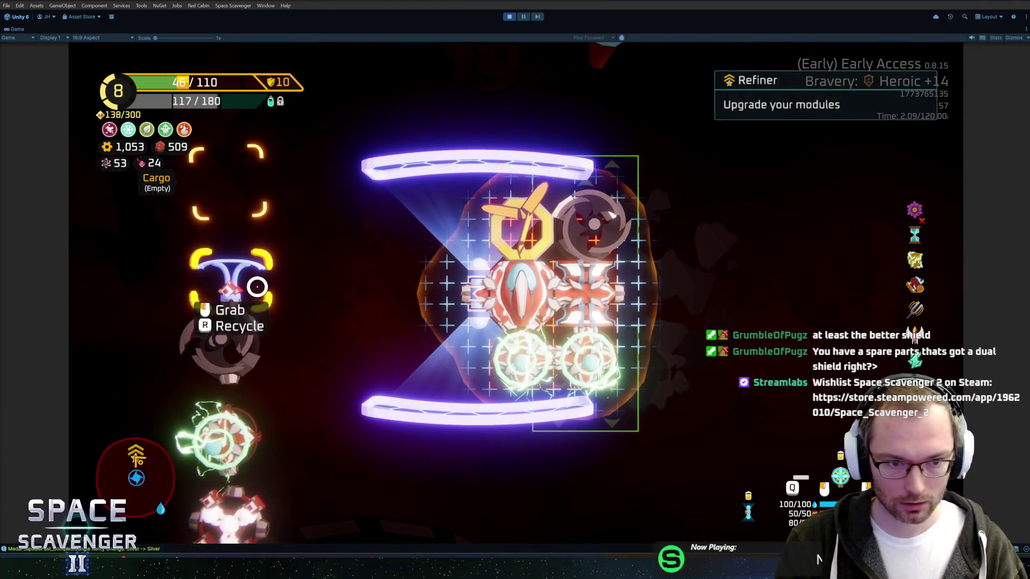
{"action": "left_click_drag", "start_coordinate": [479, 295], "coordinate": [614, 284]}
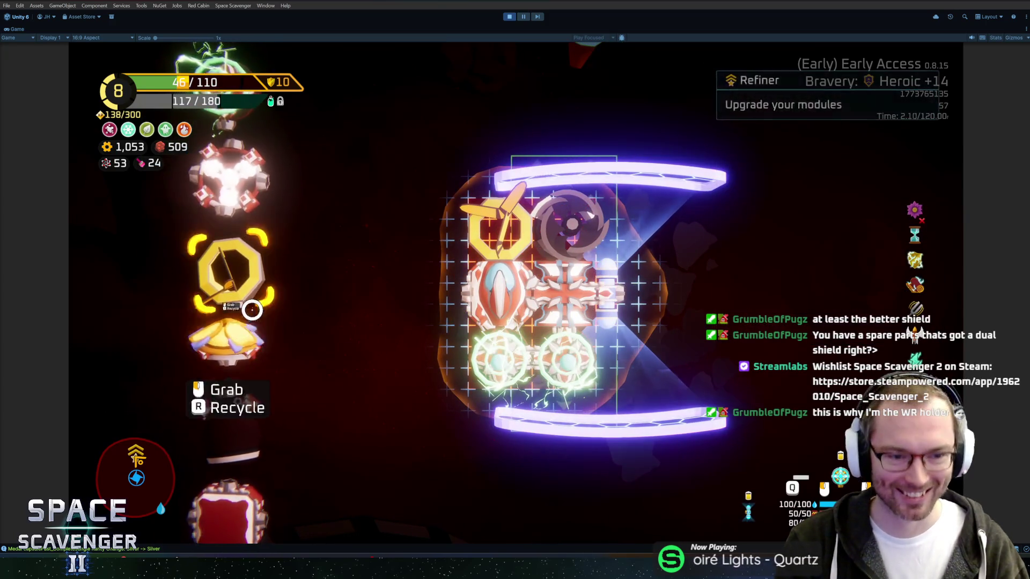
{"action": "left_click_drag", "start_coordinate": [222, 357], "coordinate": [622, 292]}
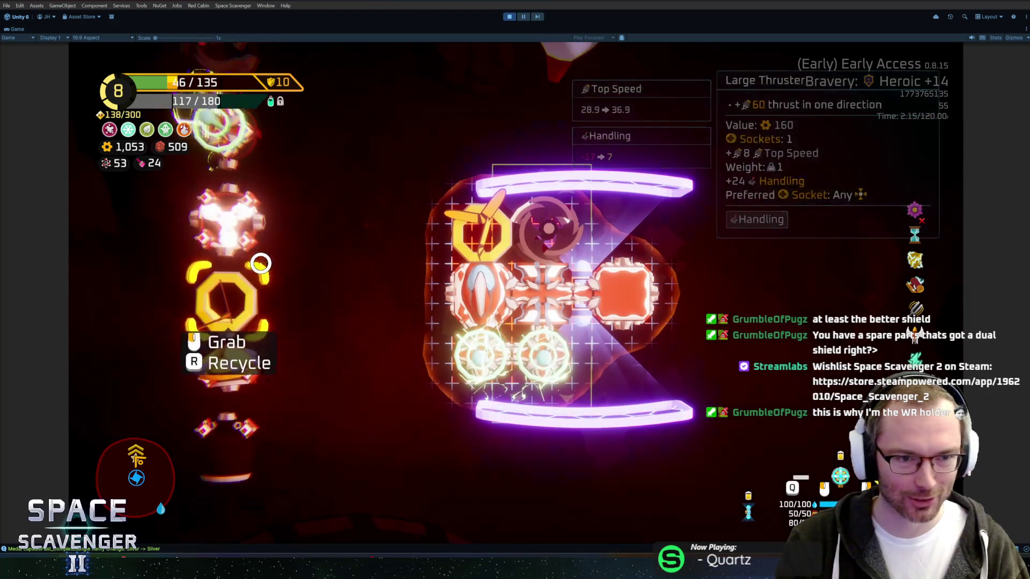
{"action": "mouse_move", "coordinate": [261, 263]}
{"action": "left_mouse_down"}
{"action": "mouse_move", "coordinate": [472, 301]}
{"action": "mouse_move", "coordinate": [590, 284]}
{"action": "mouse_move", "coordinate": [617, 292]}
{"action": "left_mouse_up"}
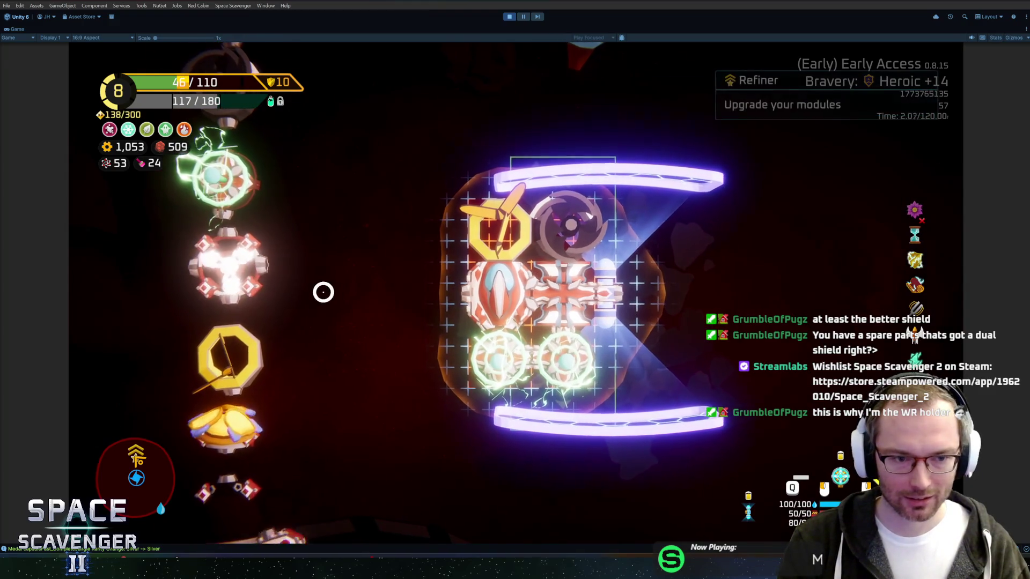
{"action": "mouse_move", "coordinate": [278, 296]}
{"action": "left_mouse_down"}
{"action": "mouse_move", "coordinate": [720, 287]}
{"action": "mouse_move", "coordinate": [666, 292]}
{"action": "left_mouse_up"}
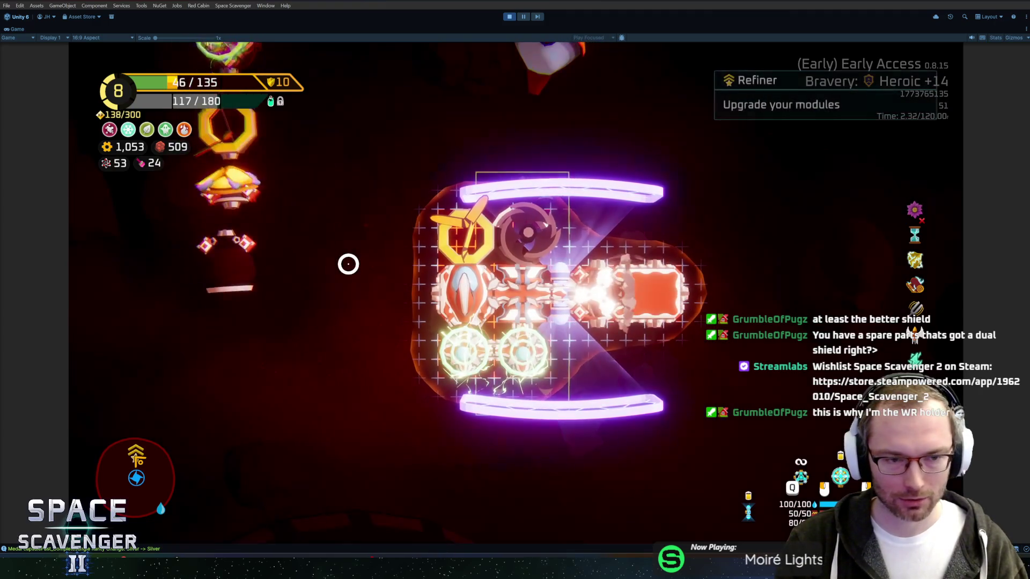
{"action": "scroll", "coordinate": [225, 269], "scroll_direction": "up", "scroll_amount": 3}
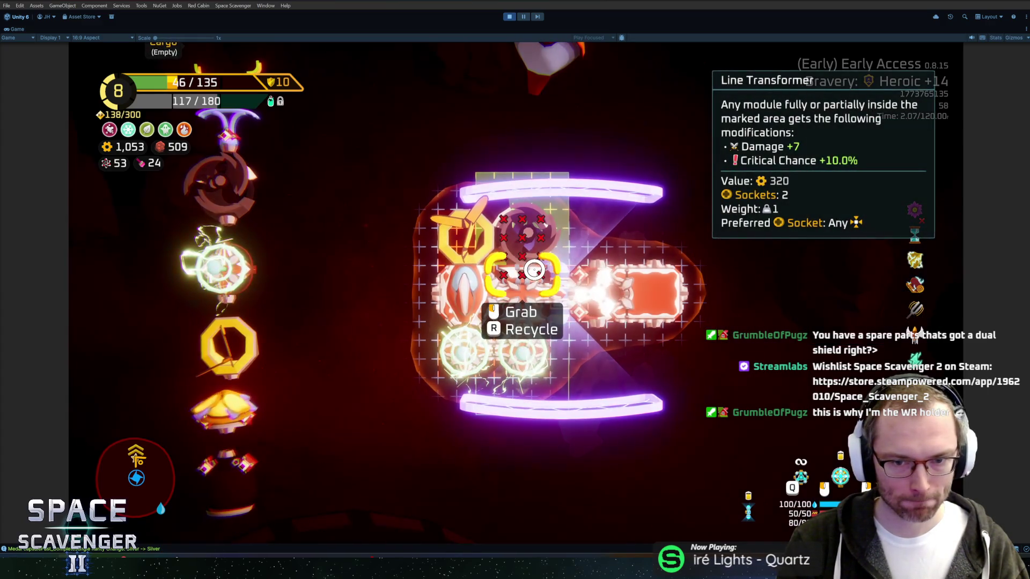
Step: Try the Line Transformer in several ship positions, rotating its area to face left
{"action": "left_click", "coordinate": [535, 270]}
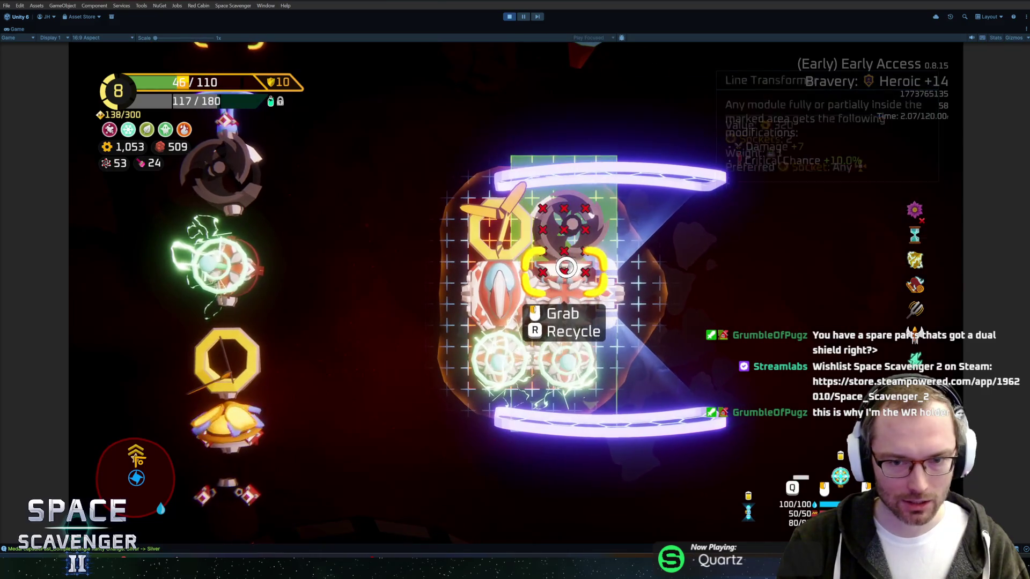
{"action": "left_click", "coordinate": [625, 290]}
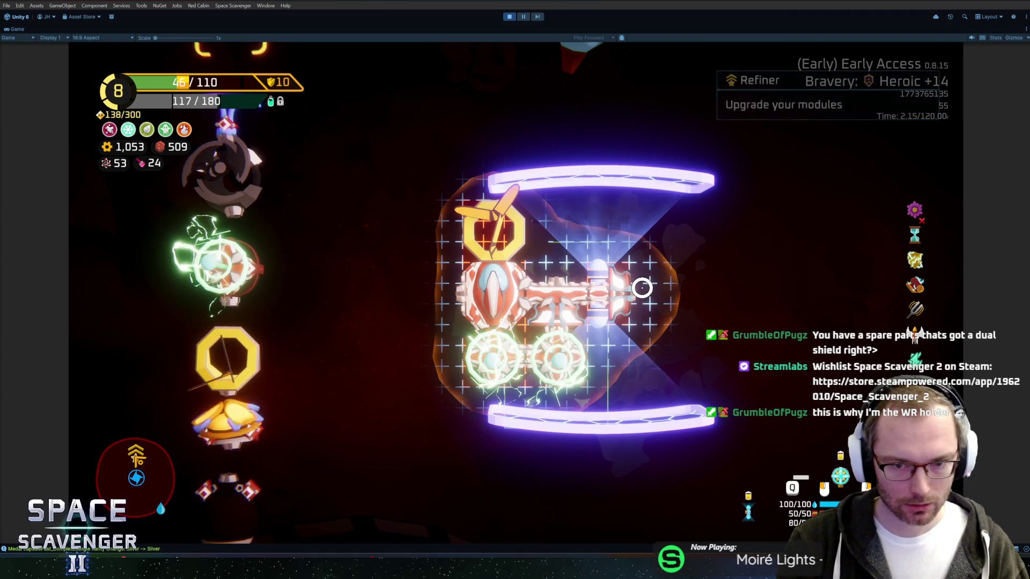
{"action": "left_click", "coordinate": [537, 307]}
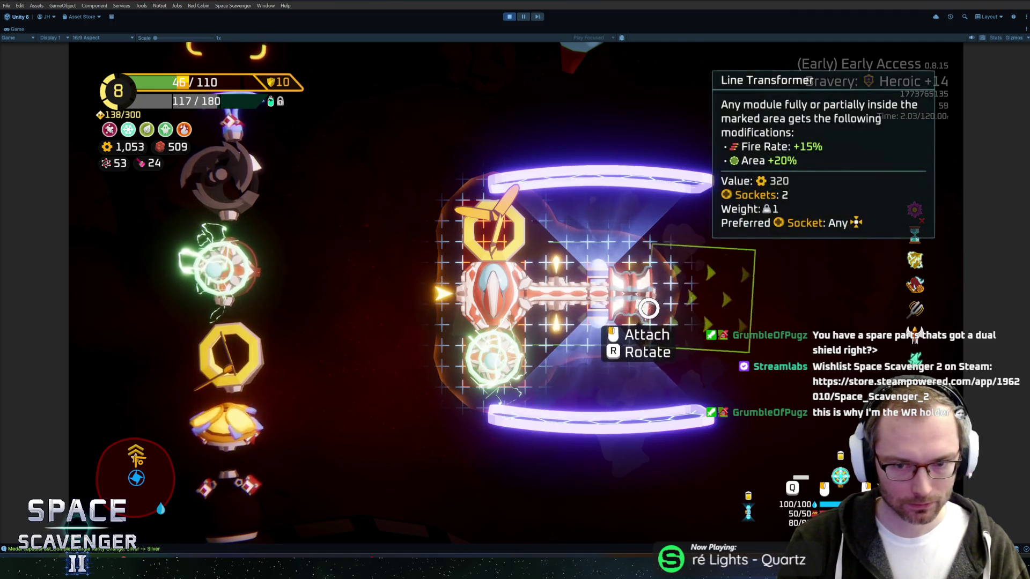
{"action": "left_click", "coordinate": [646, 307]}
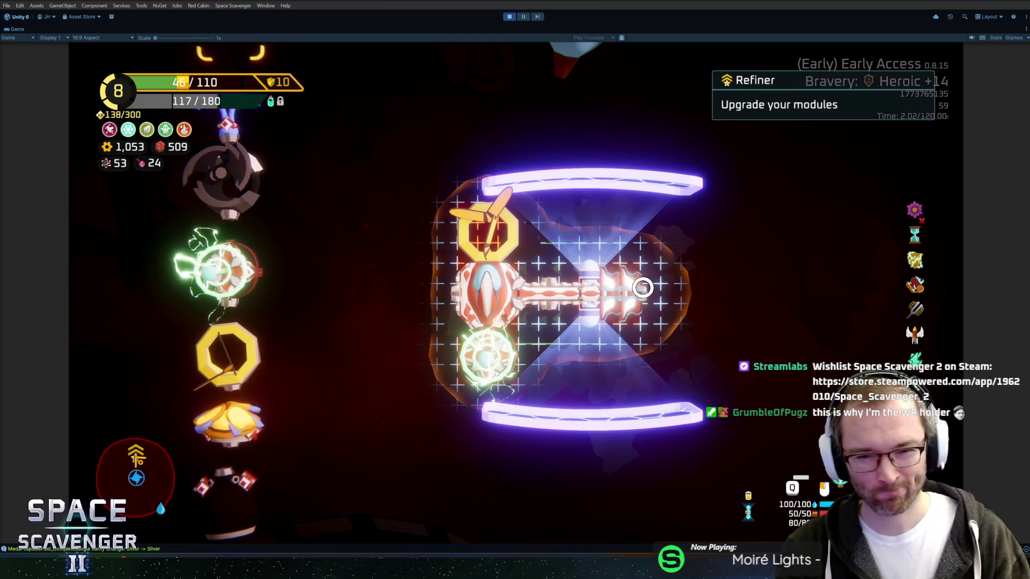
{"action": "left_click", "coordinate": [644, 287]}
{"action": "left_click", "coordinate": [547, 262]}
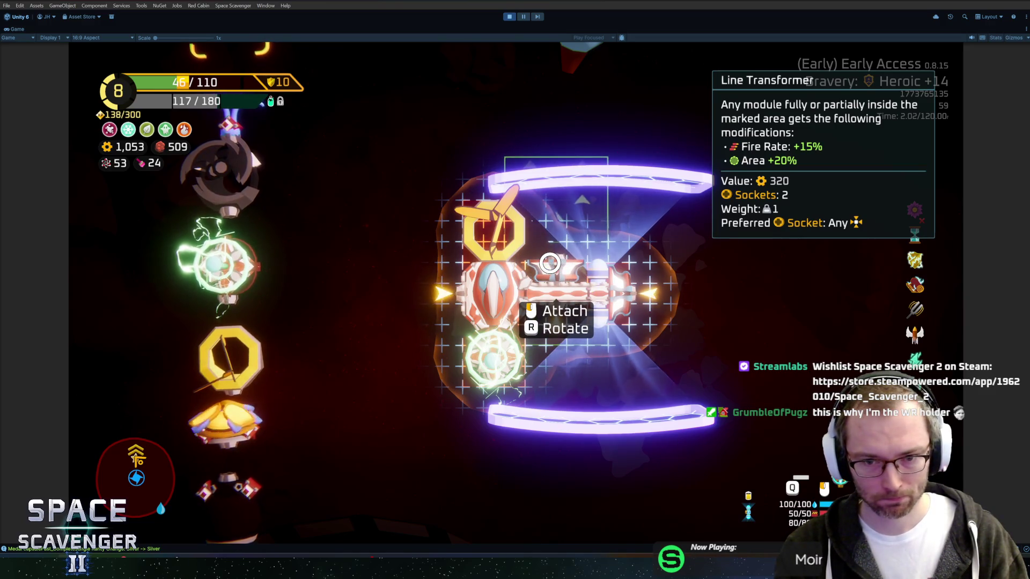
{"action": "key", "text": "r"}
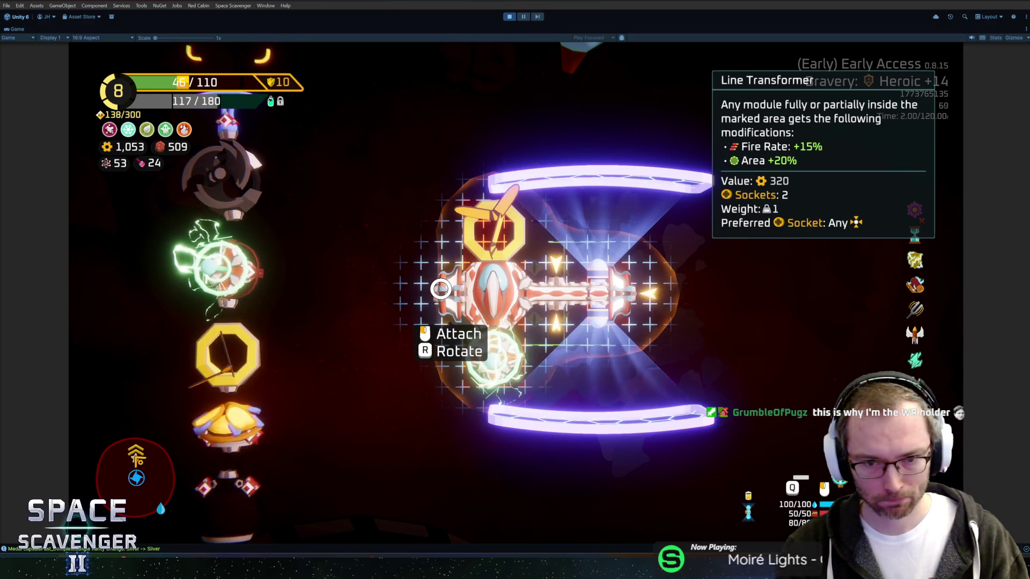
Step: Reposition the Line Transformer, shifting it one column left, then take it off the ship
{"action": "left_click", "coordinate": [440, 289]}
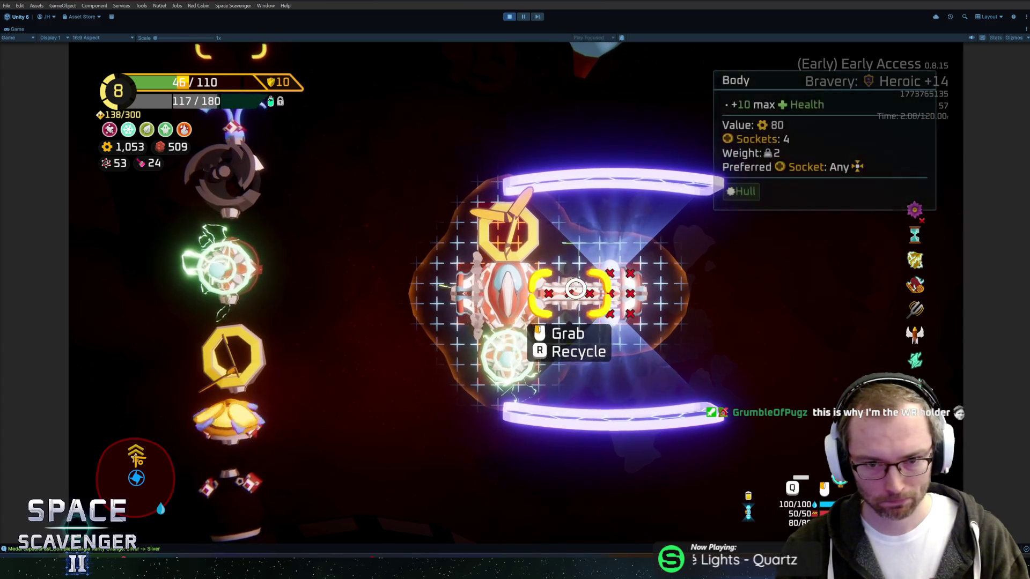
{"action": "left_click", "coordinate": [470, 294]}
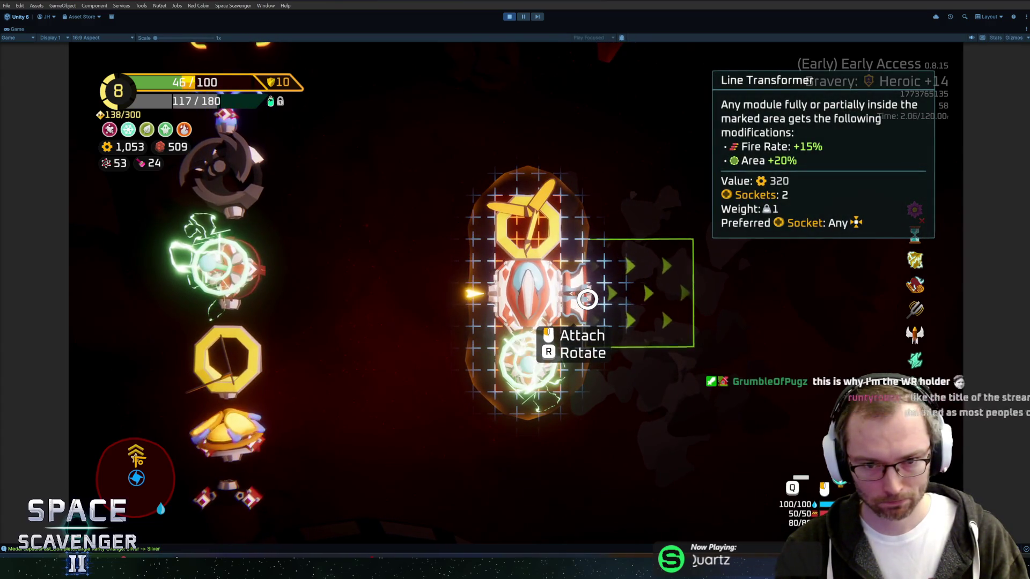
{"action": "left_click", "coordinate": [586, 300]}
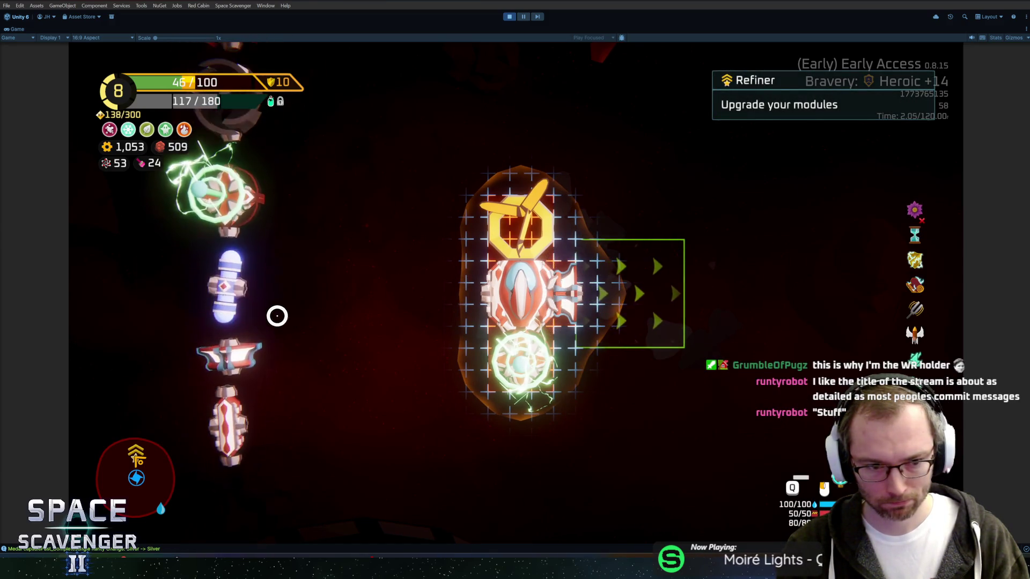
{"action": "left_click", "coordinate": [591, 296]}
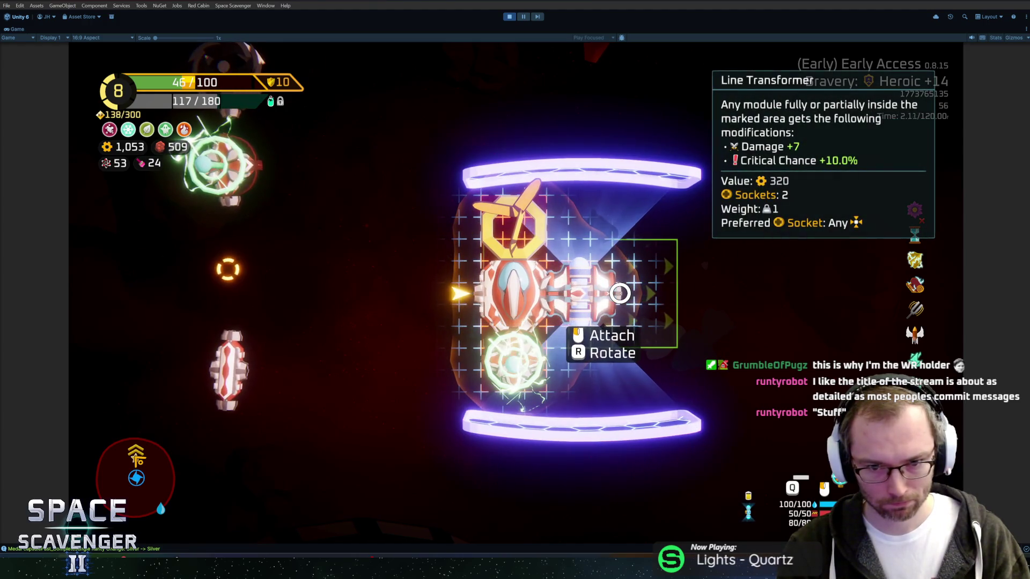
{"action": "left_click", "coordinate": [601, 290]}
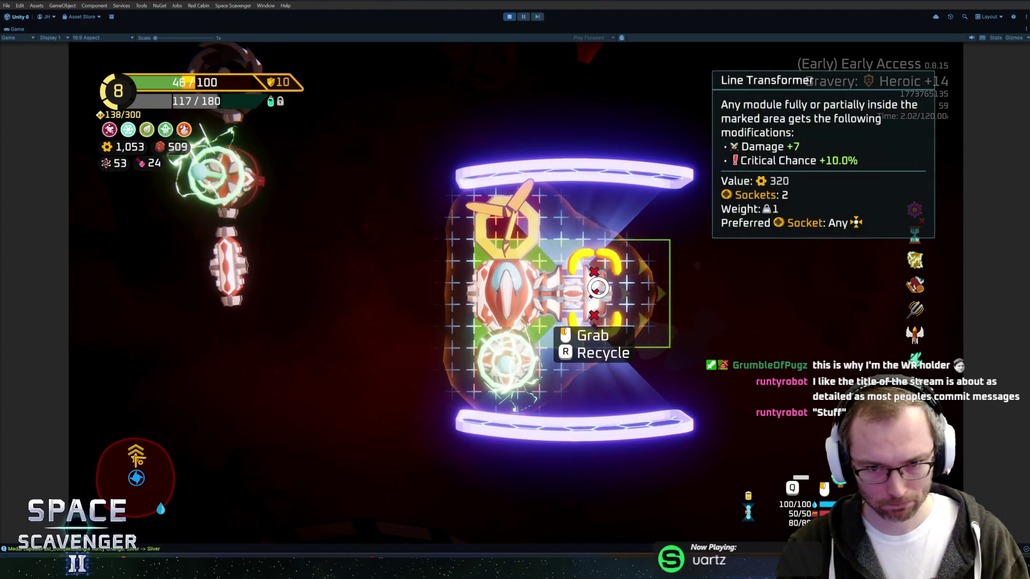
{"action": "left_click", "coordinate": [598, 288]}
{"action": "left_click", "coordinate": [550, 290]}
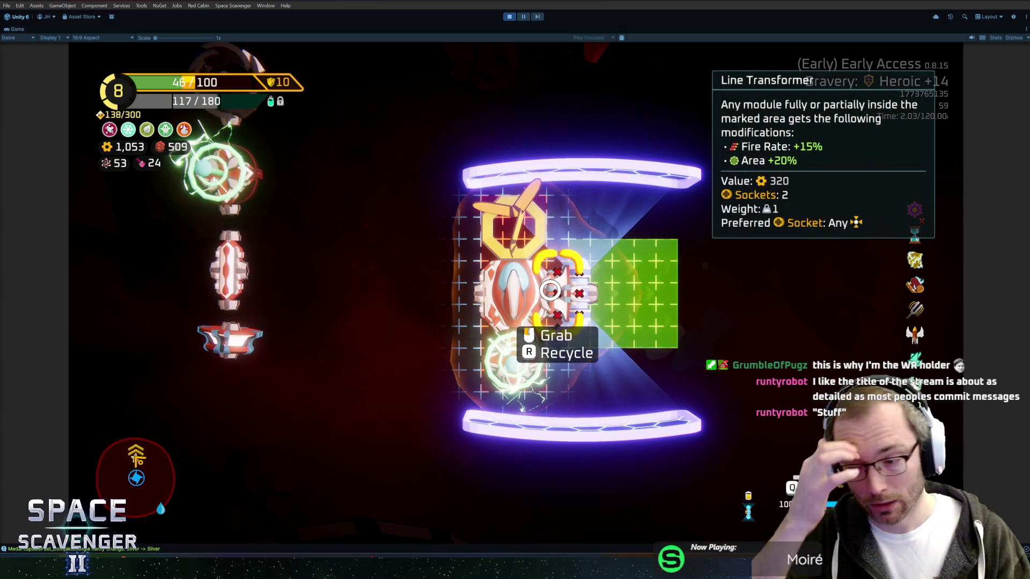
{"action": "key", "text": "r"}
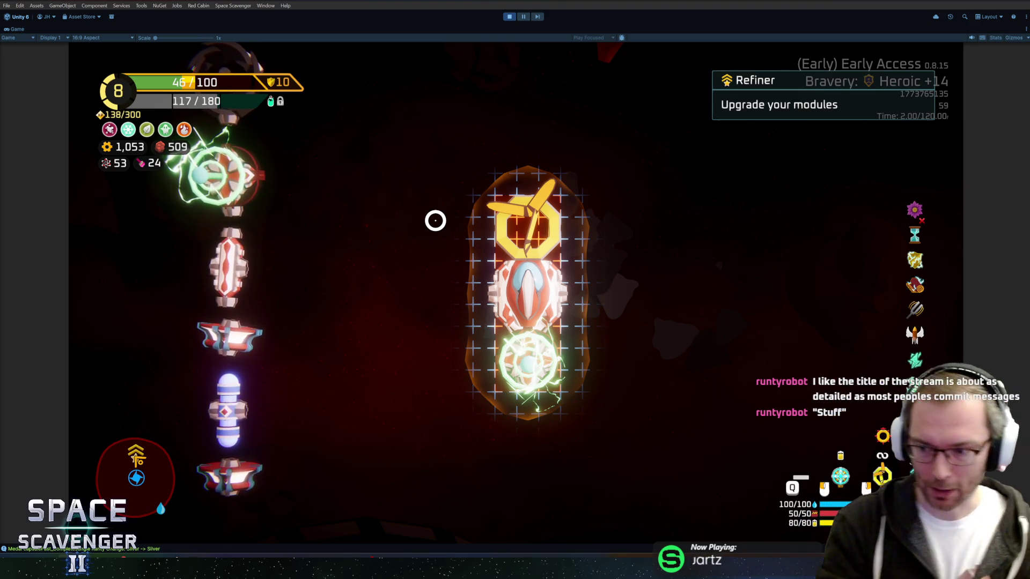
Step: Attach a spare part, the Supercharger and a red Body piece to the ship's right arm
{"action": "left_click", "coordinate": [283, 276]}
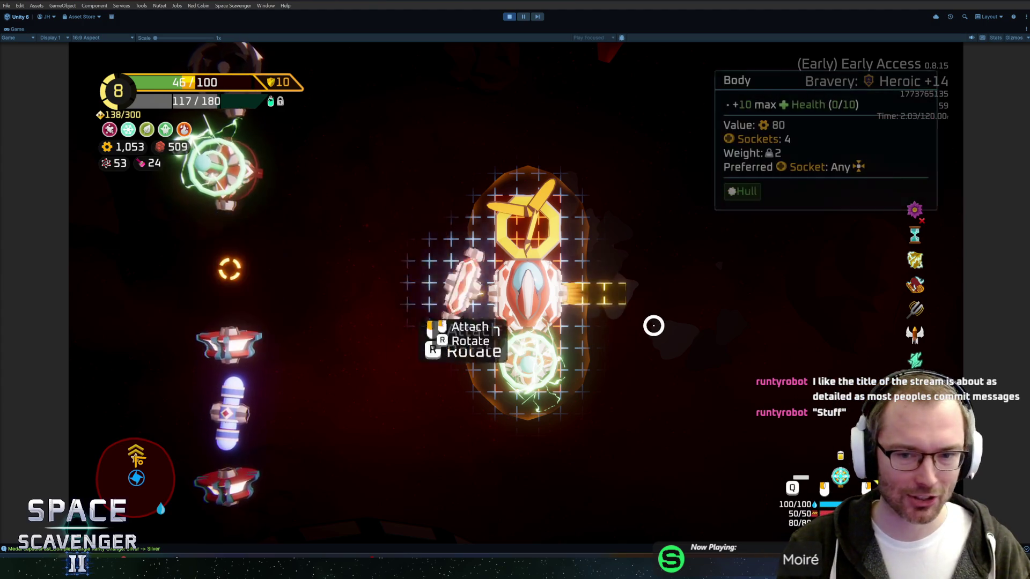
{"action": "left_click", "coordinate": [595, 317]}
{"action": "scroll", "coordinate": [253, 429], "scroll_direction": "up", "scroll_amount": 3}
{"action": "scroll", "coordinate": [274, 400], "scroll_direction": "down", "scroll_amount": 2}
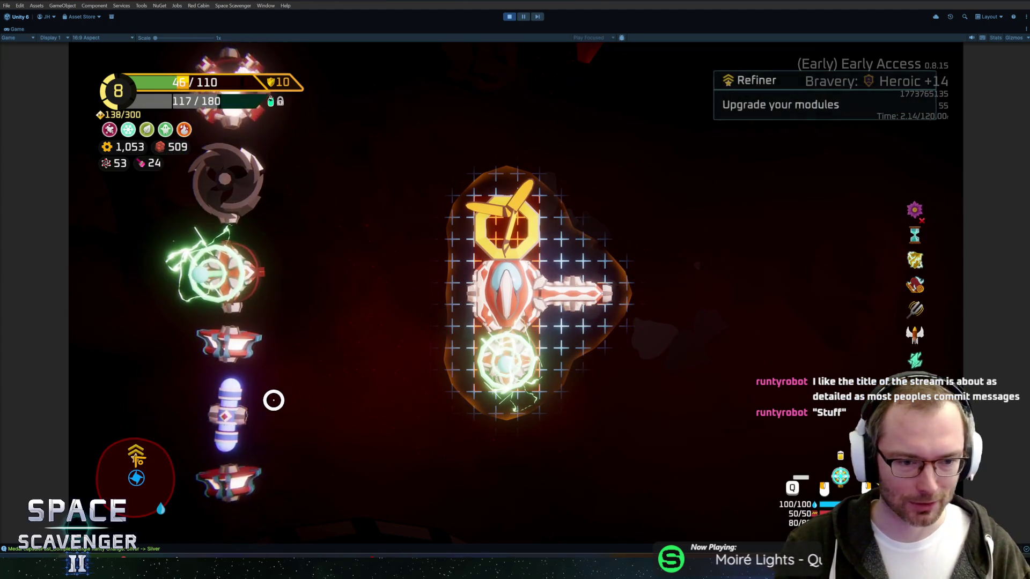
{"action": "left_click", "coordinate": [279, 272]}
{"action": "left_click", "coordinate": [701, 288]}
{"action": "left_click", "coordinate": [231, 171]}
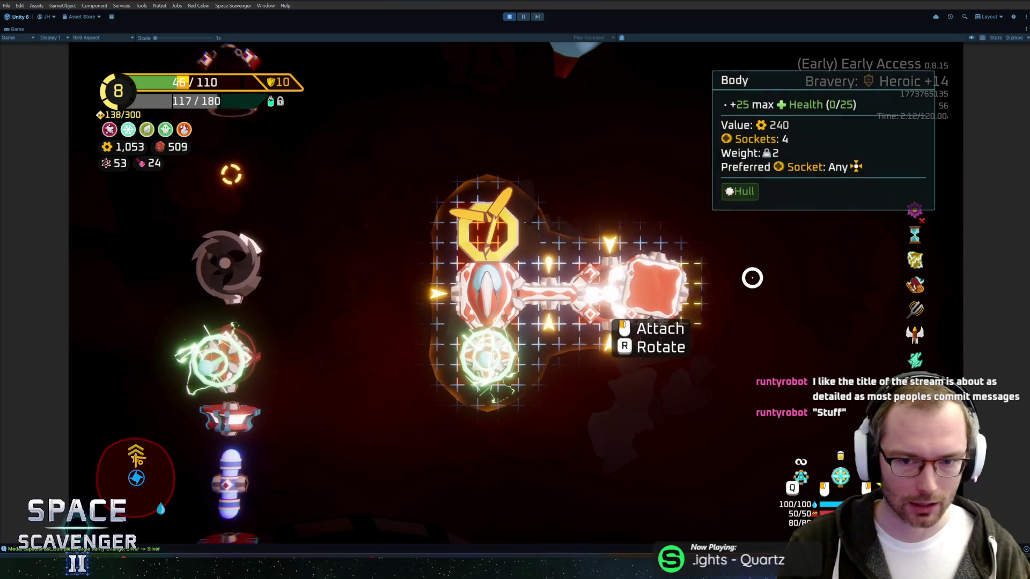
{"action": "left_click", "coordinate": [718, 276]}
{"action": "scroll", "coordinate": [296, 296], "scroll_direction": "up", "scroll_amount": 3}
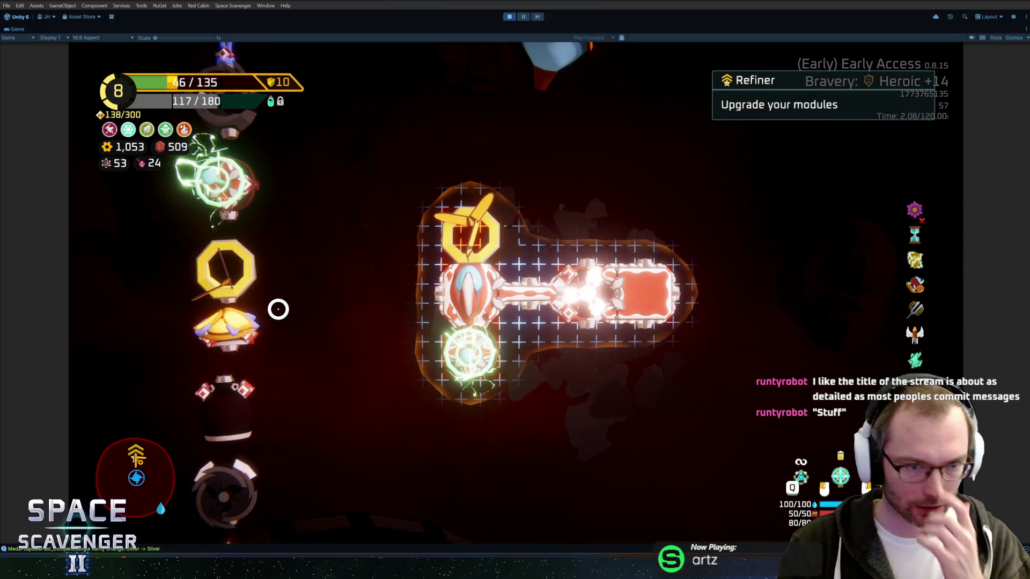
{"action": "scroll", "coordinate": [256, 325], "scroll_direction": "down", "scroll_amount": 4}
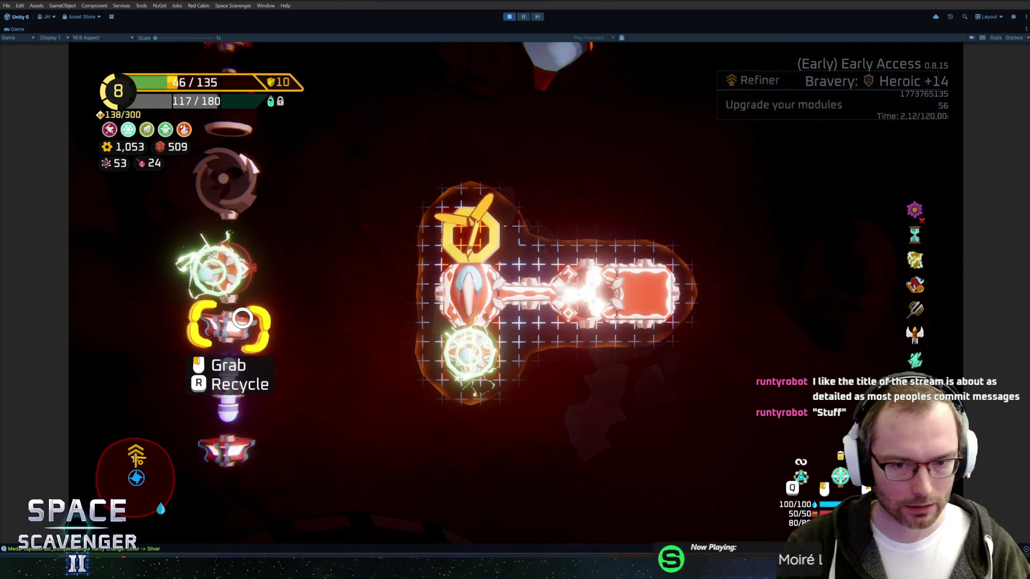
Step: Mount the Line Transformer and Double Shield, and move the Supercharger on the right side
{"action": "left_click", "coordinate": [242, 318]}
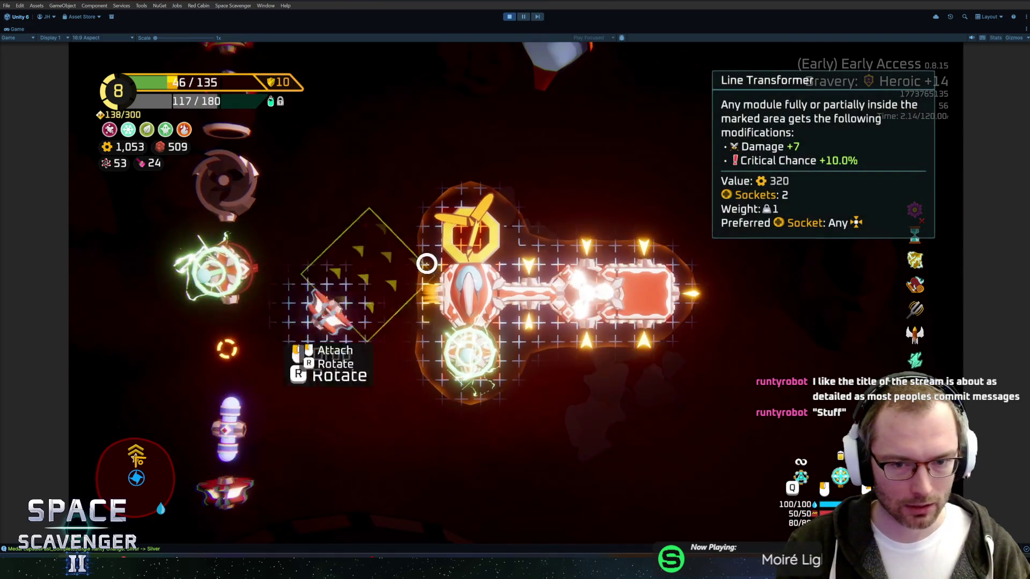
{"action": "left_click", "coordinate": [535, 266]}
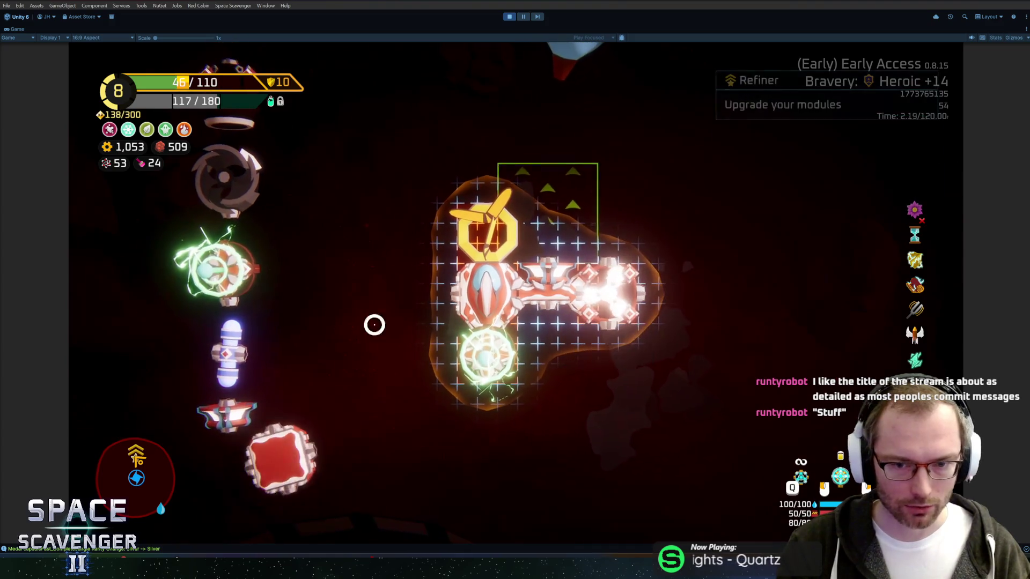
{"action": "left_click", "coordinate": [629, 287]}
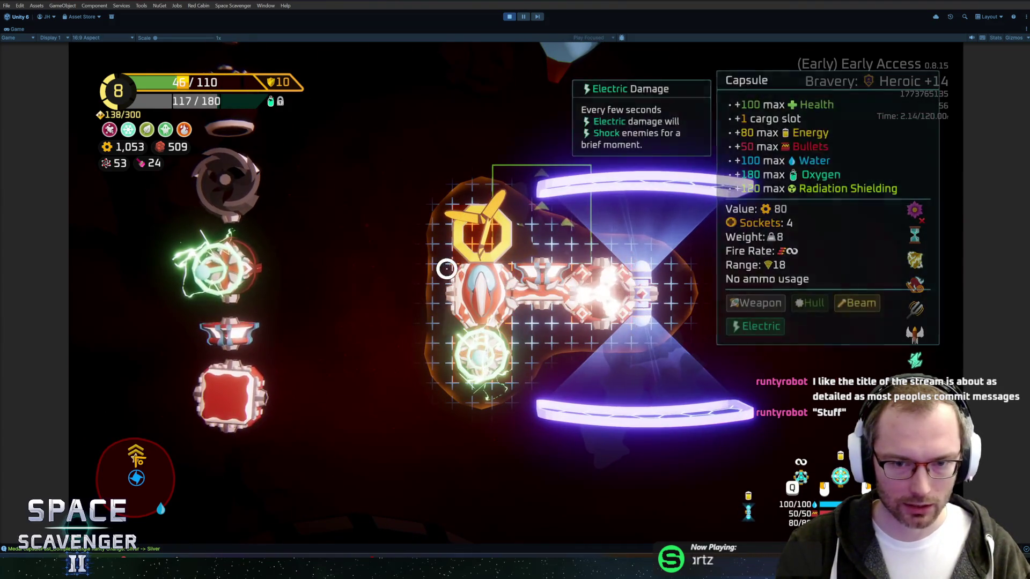
{"action": "left_click_drag", "start_coordinate": [629, 293], "coordinate": [349, 292]}
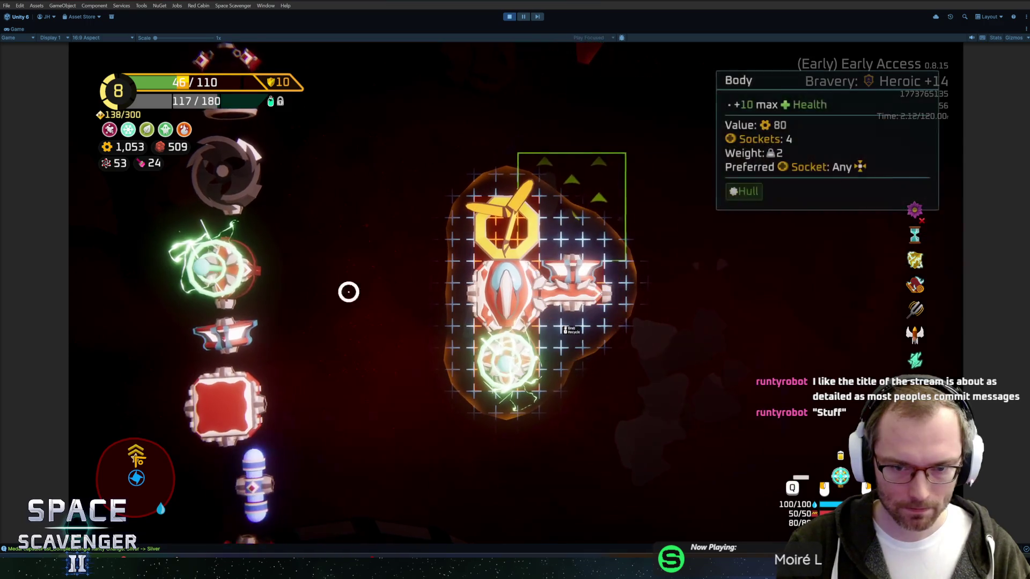
{"action": "left_click", "coordinate": [572, 315]}
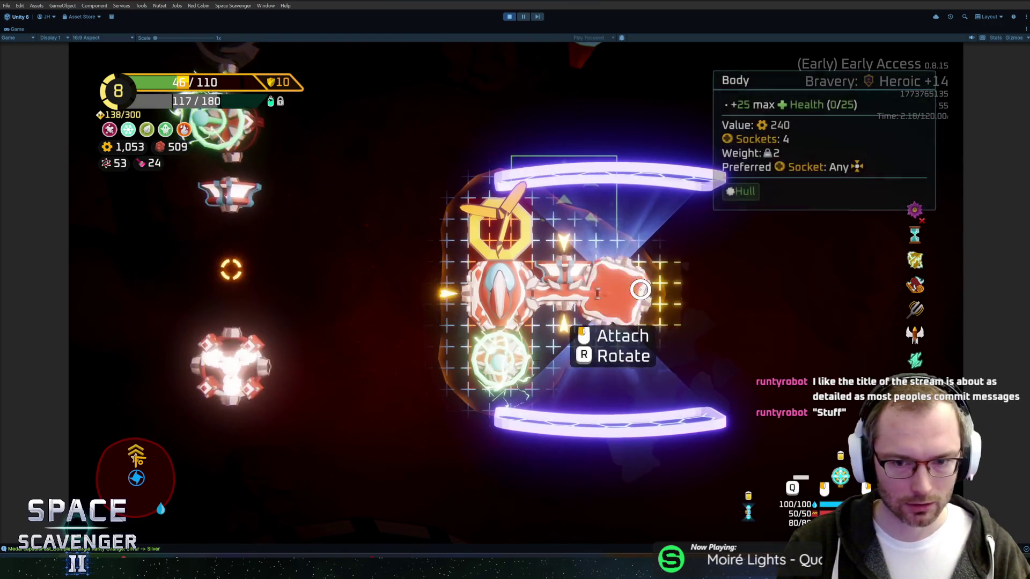
{"action": "left_click", "coordinate": [640, 290]}
{"action": "left_click", "coordinate": [340, 275]}
{"action": "left_click", "coordinate": [609, 287]}
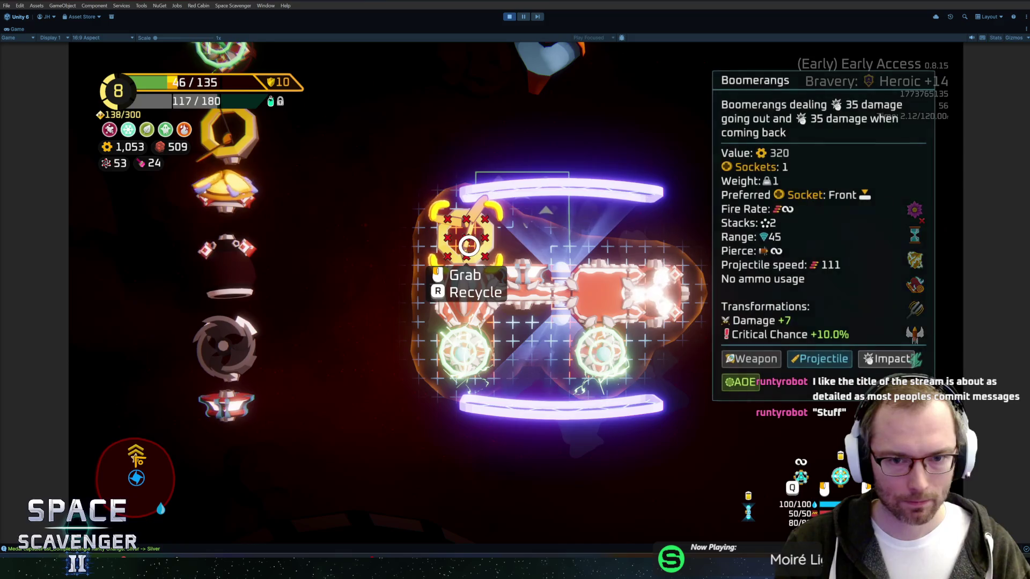
Step: Remove the Supercharger and connectors, then attach spare modules and a red Body to finish the build
{"action": "left_click", "coordinate": [575, 291]}
{"action": "left_click", "coordinate": [430, 472]}
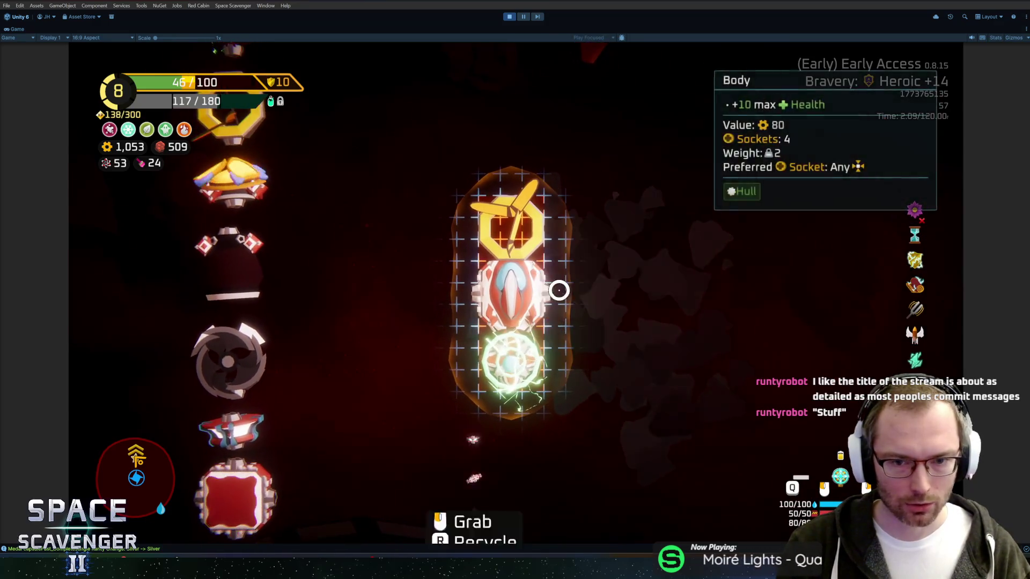
{"action": "scroll", "coordinate": [332, 356], "scroll_direction": "down", "scroll_amount": 4}
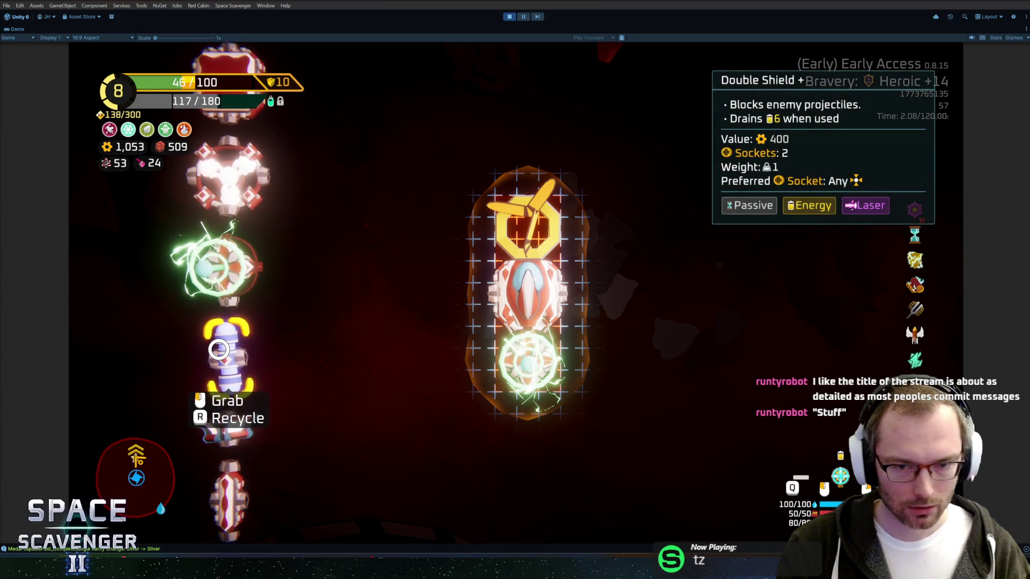
{"action": "left_click", "coordinate": [236, 388]}
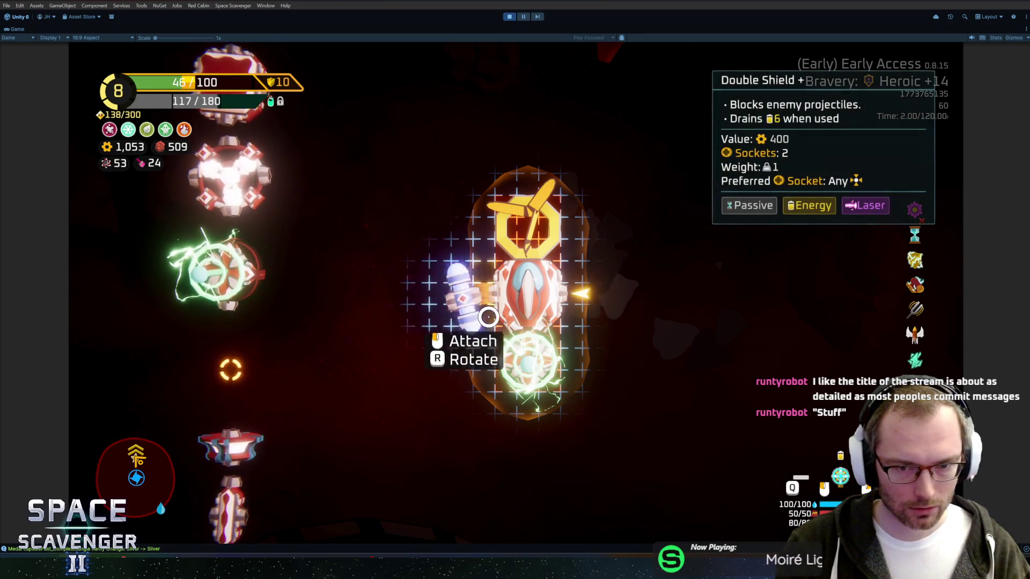
{"action": "left_click", "coordinate": [489, 318]}
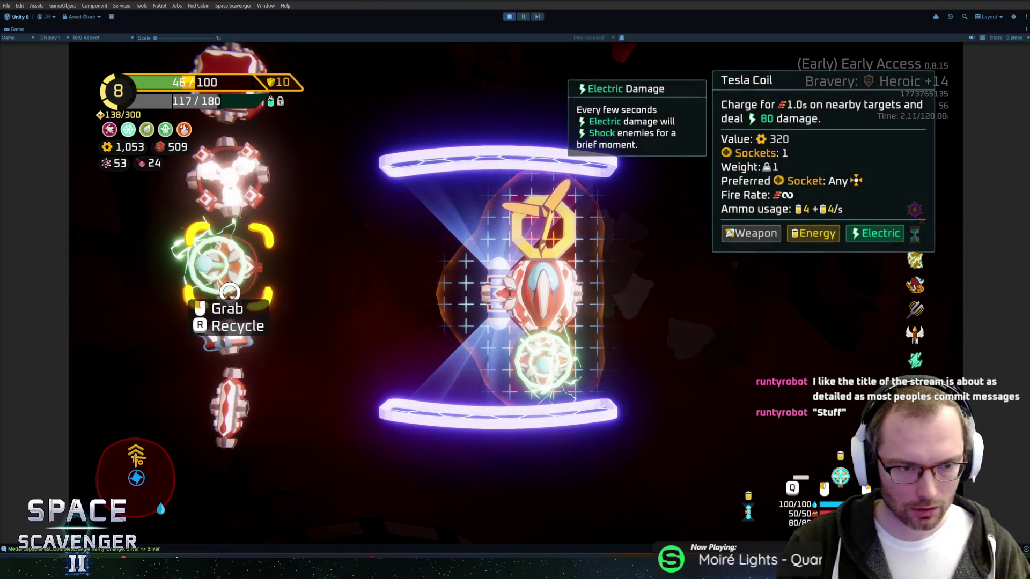
{"action": "left_click", "coordinate": [234, 394]}
{"action": "left_click", "coordinate": [607, 314]}
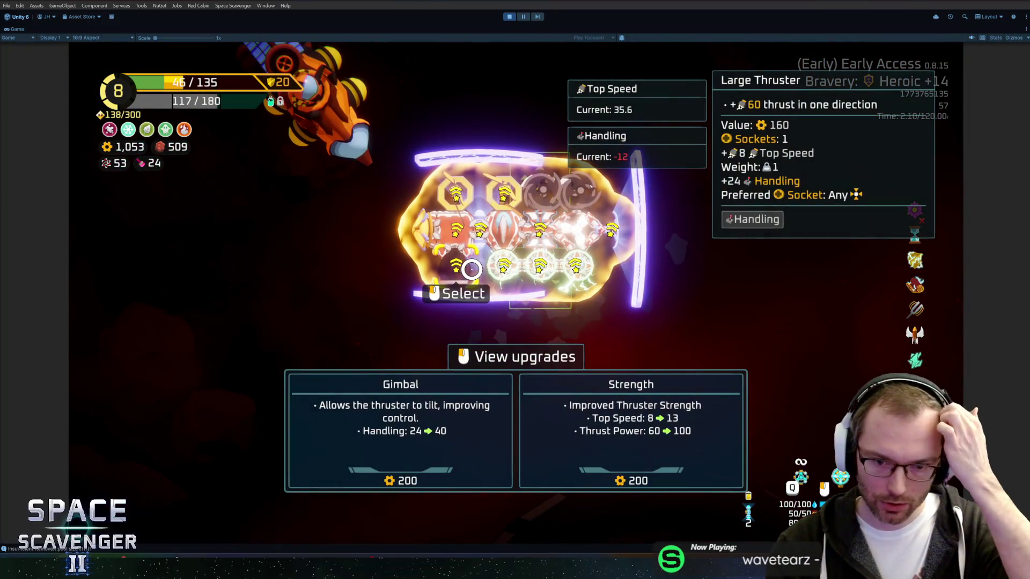
Step: Upgrade the Zapping Coil, central Glaives and thruster Gimbal, ending with 53 scrap
{"action": "left_click", "coordinate": [469, 269]}
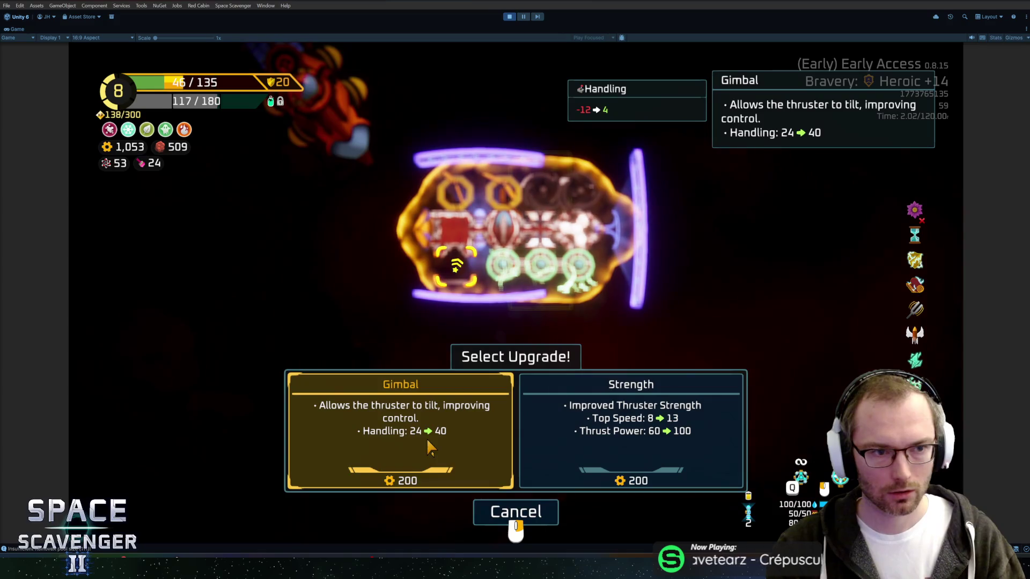
{"action": "left_click", "coordinate": [454, 334]}
{"action": "left_click", "coordinate": [504, 265]}
{"action": "left_click", "coordinate": [517, 406]}
{"action": "left_click", "coordinate": [504, 228]}
{"action": "left_click", "coordinate": [507, 445]}
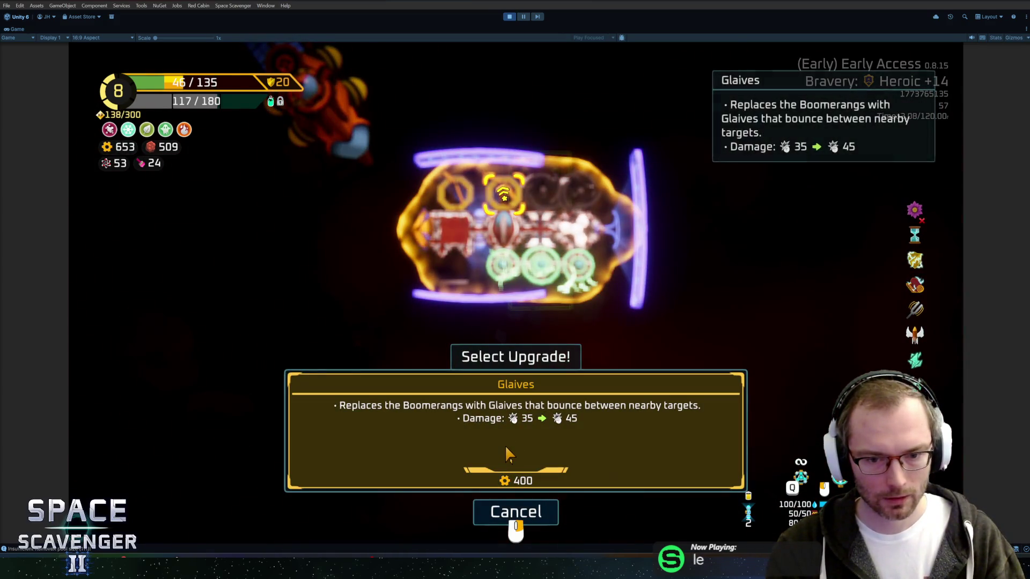
{"action": "left_click", "coordinate": [455, 268]}
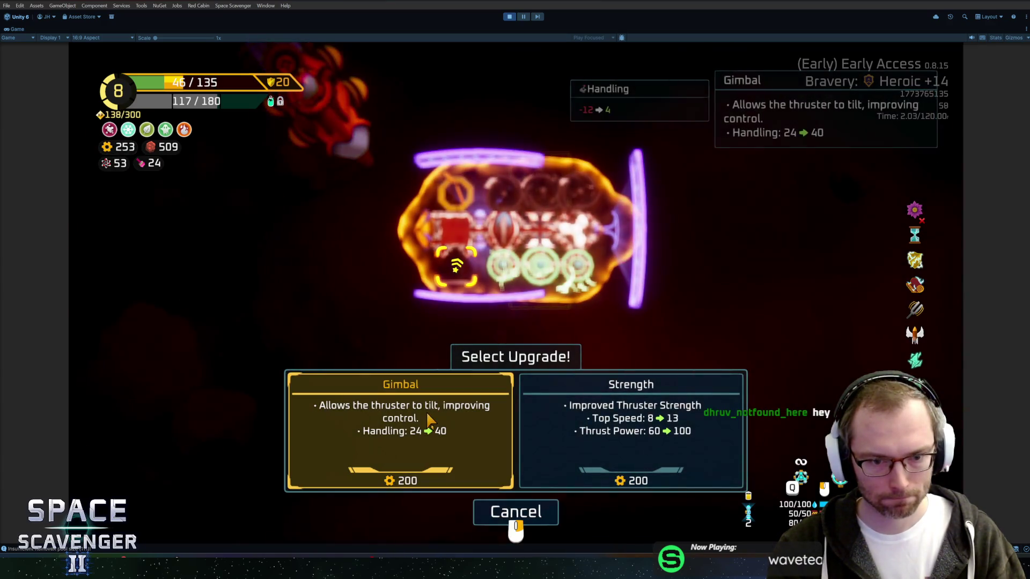
{"action": "left_click", "coordinate": [400, 429]}
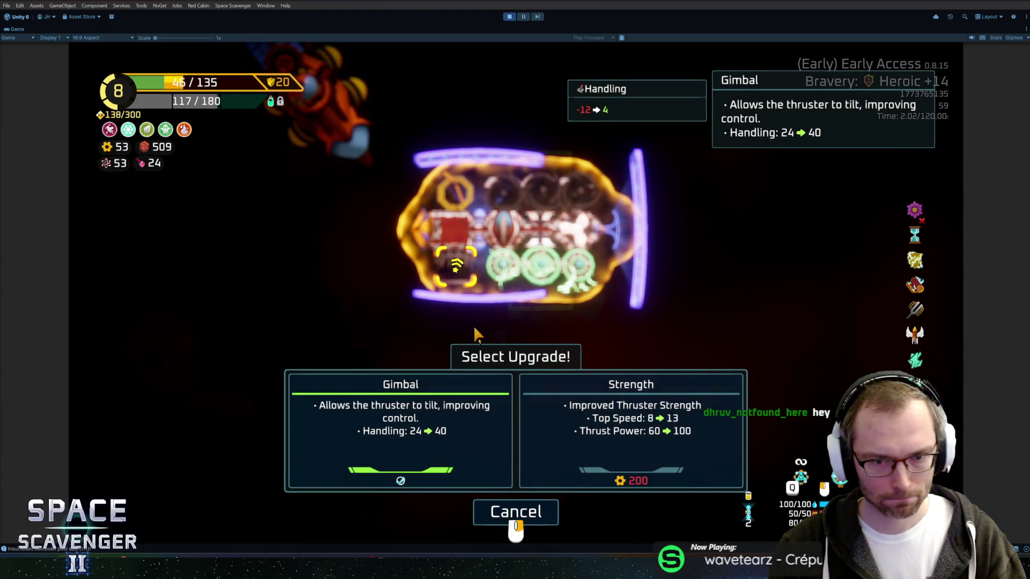
{"action": "right_click", "coordinate": [473, 326]}
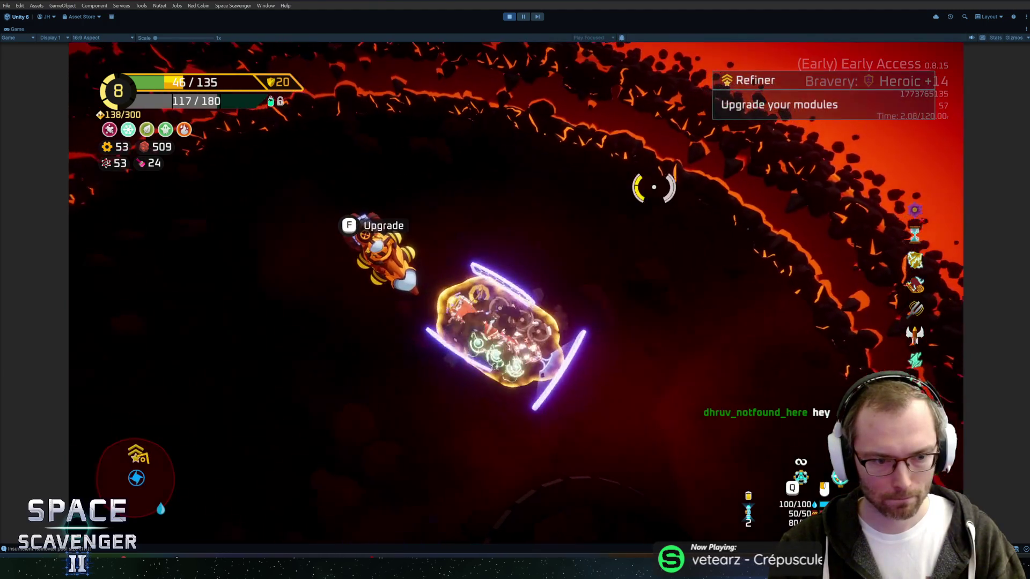
Step: Steer the ship into the purple portal, warp out, and choose the planet node on the map
{"action": "key", "text": "s"}
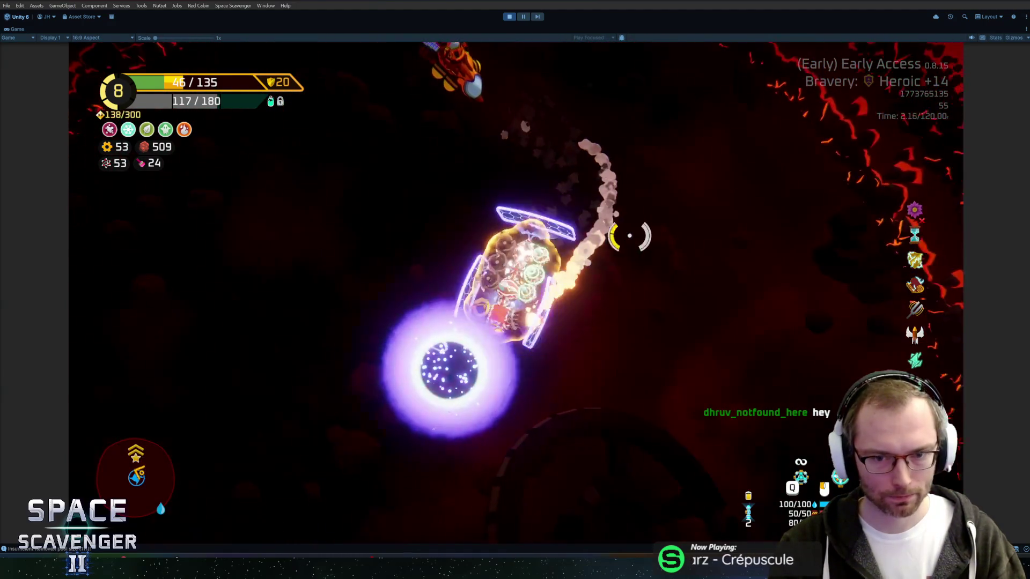
{"action": "key", "text": "s"}
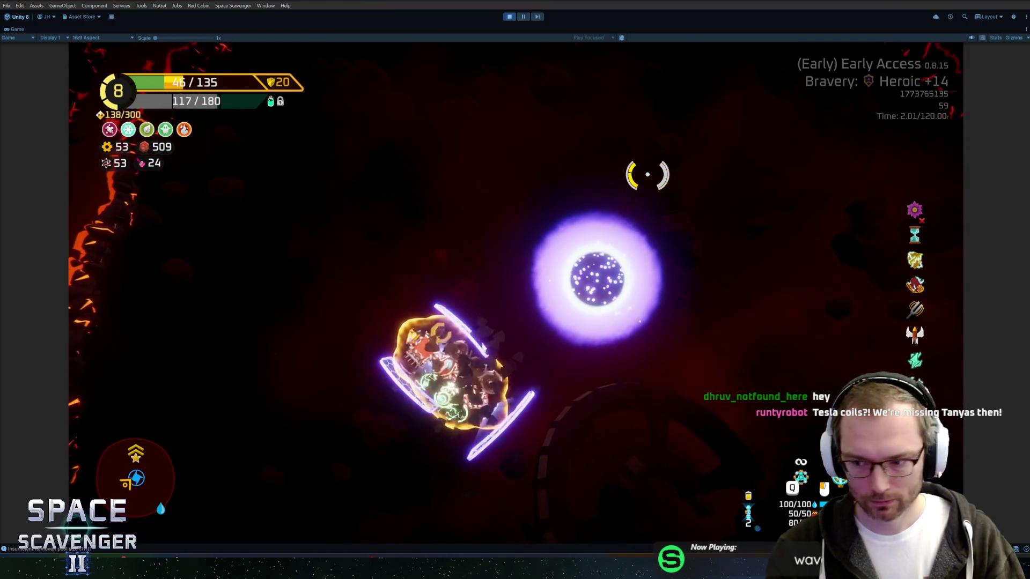
{"action": "key", "text": "d"}
{"action": "key", "text": "w"}
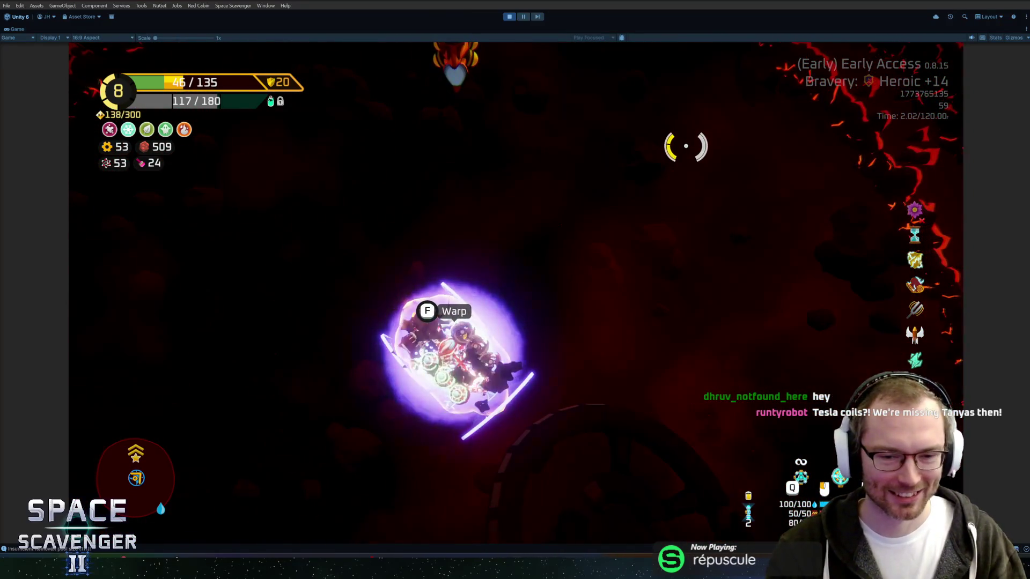
{"action": "key", "text": "f"}
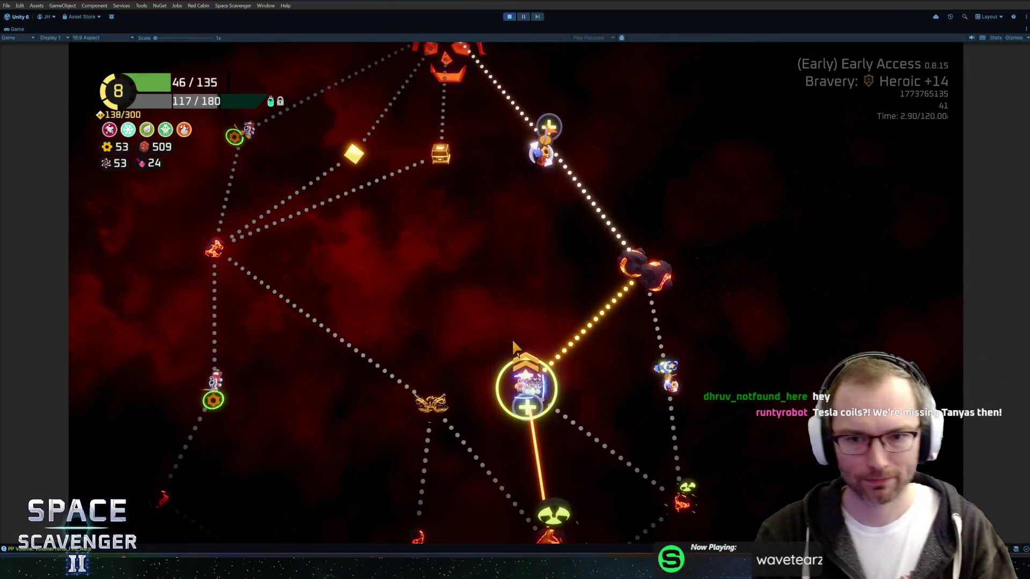
{"action": "left_click", "coordinate": [668, 275]}
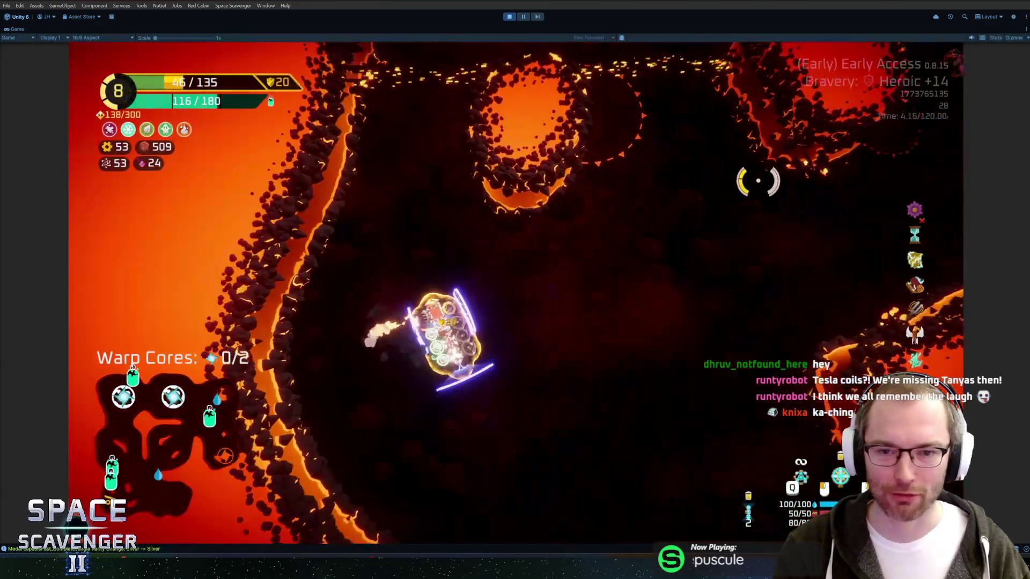
Step: Fly upward through the lava level fighting enemies, then over to the Oxygen Station
{"action": "key", "text": "w"}
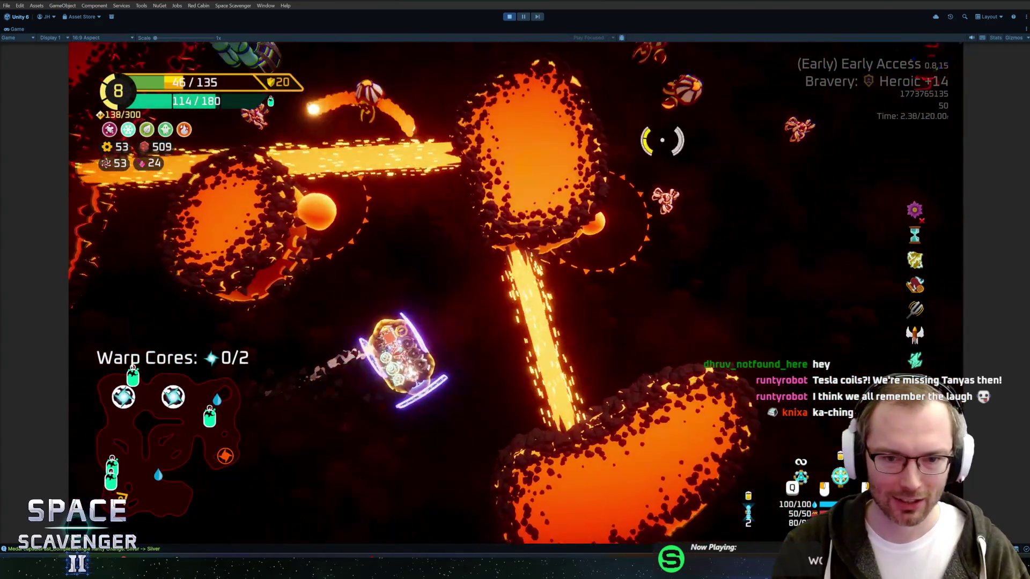
{"action": "key", "text": "w"}
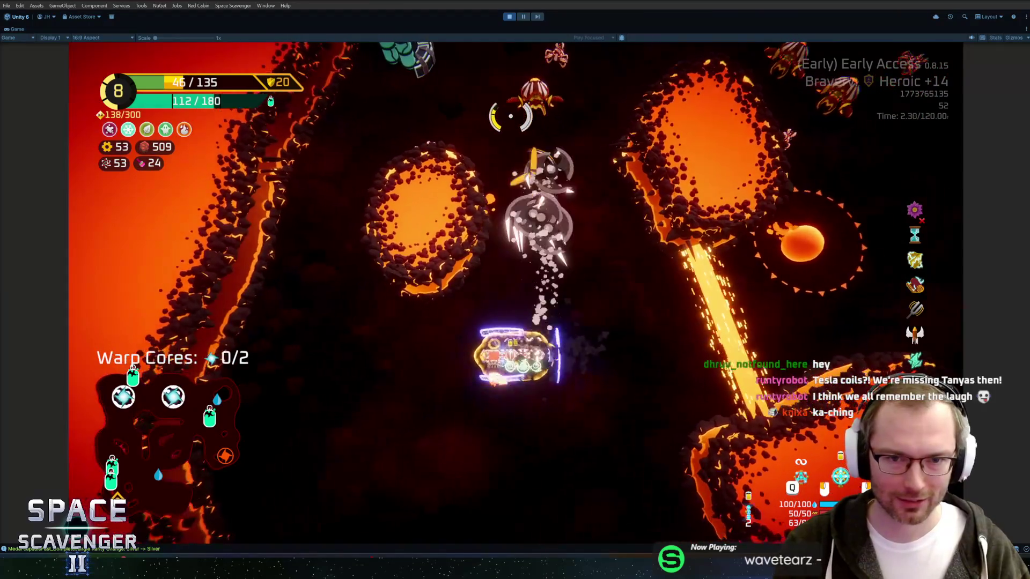
{"action": "key", "text": "w"}
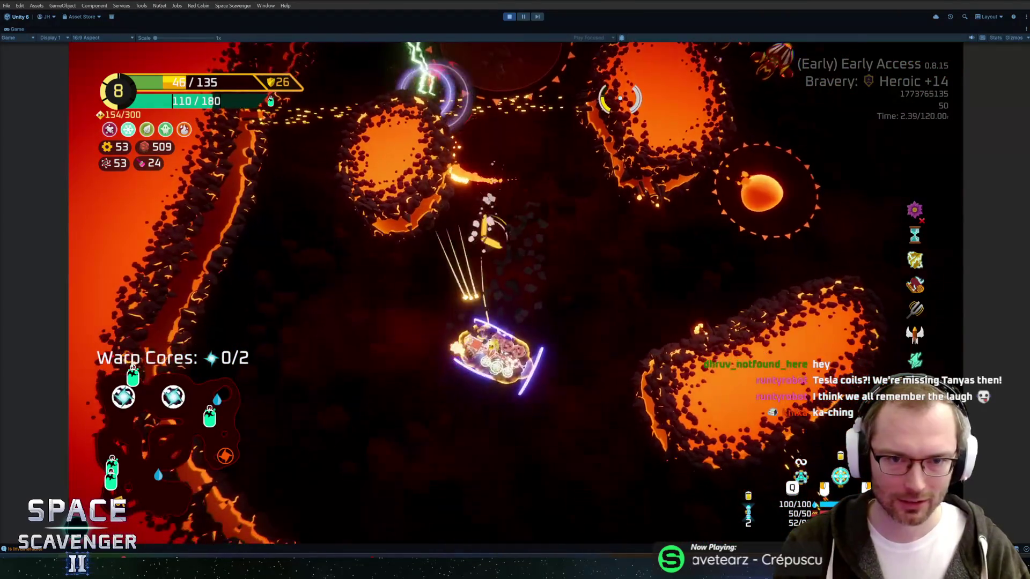
{"action": "key", "text": "w"}
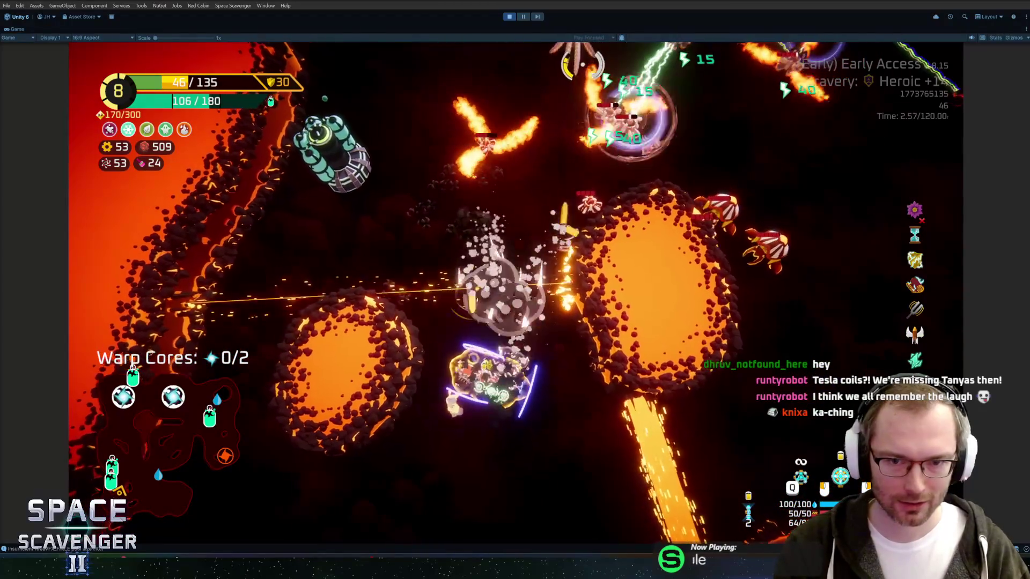
{"action": "key", "text": "a"}
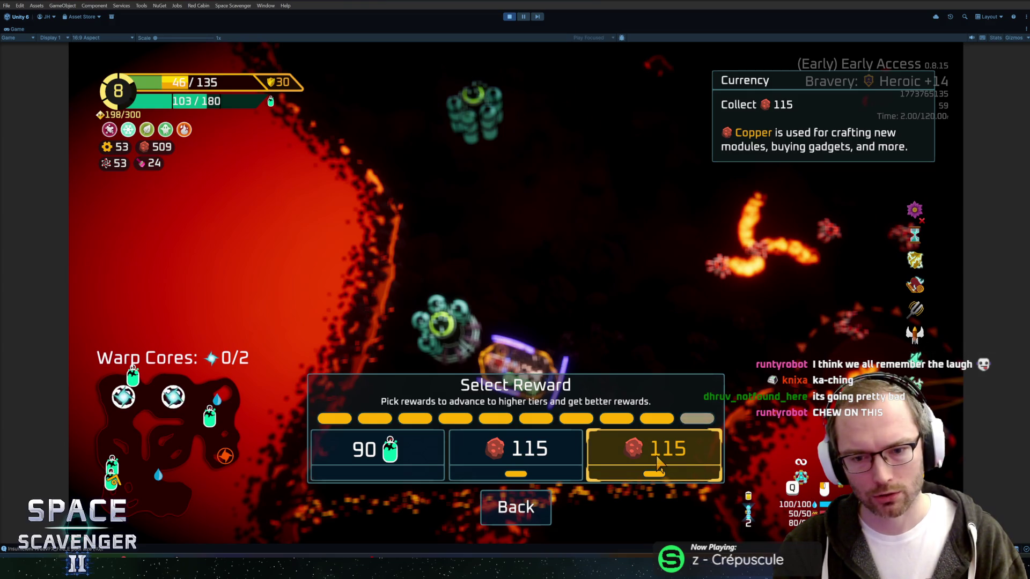
Step: Claim 115 copper, then 345 scrap from the next oxygen station
{"action": "left_click", "coordinate": [657, 462]}
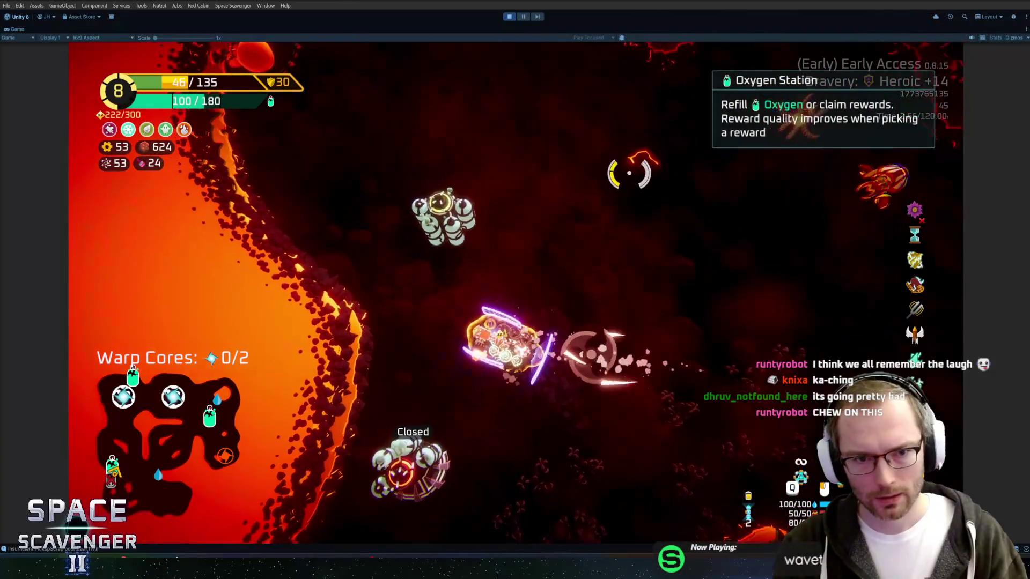
{"action": "key", "text": "f"}
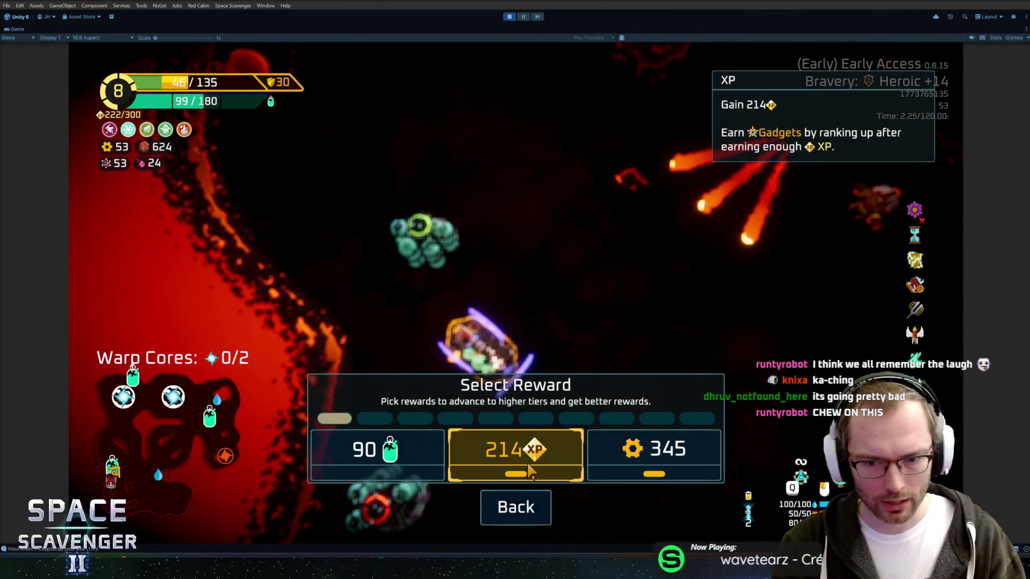
{"action": "left_click", "coordinate": [695, 450]}
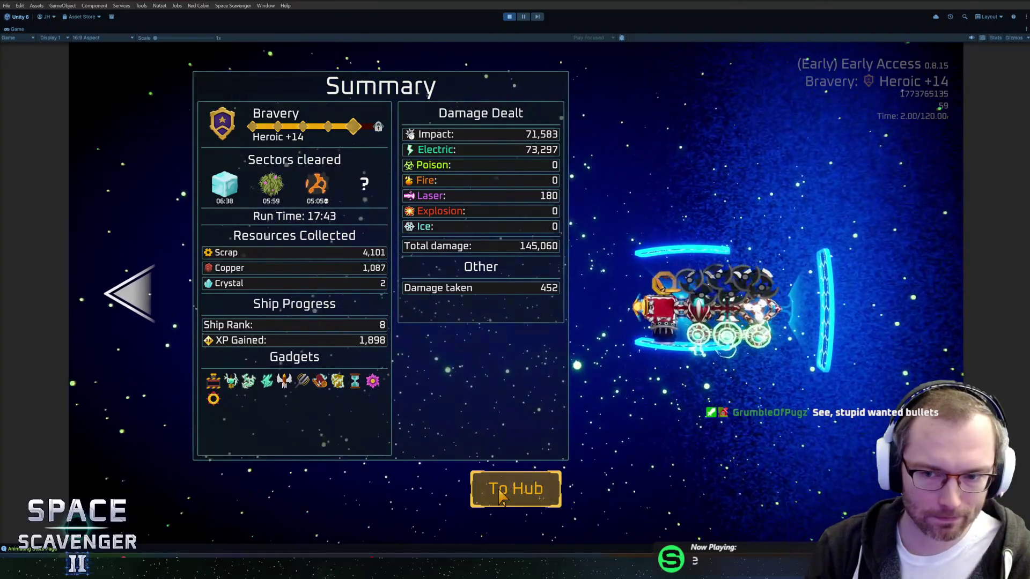
Step: Go back to the hub from the Summary screen and talk to the researcher to open Science Research
{"action": "left_click", "coordinate": [502, 495]}
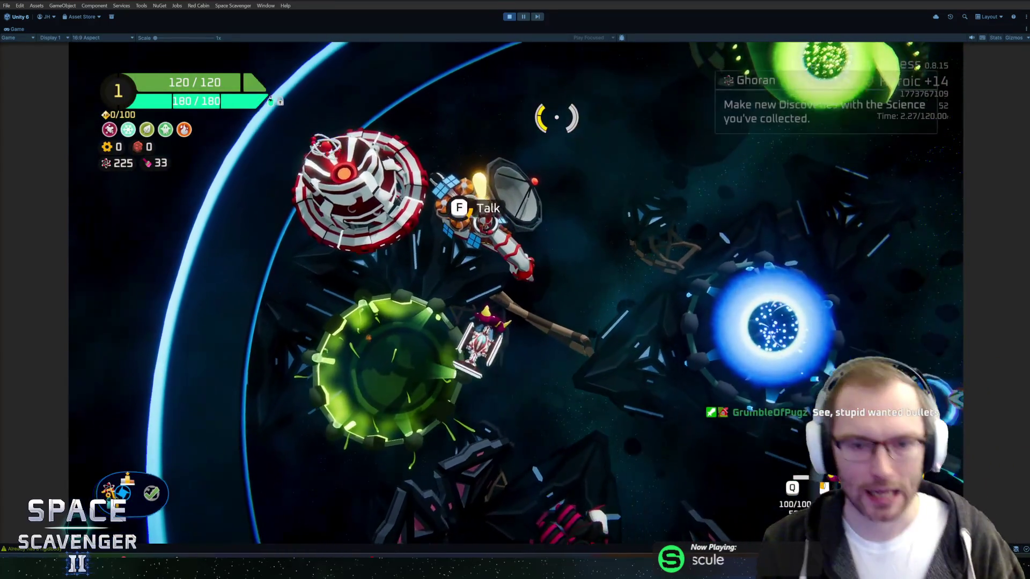
{"action": "key", "text": "f"}
{"action": "scroll", "coordinate": [354, 294], "scroll_direction": "down", "scroll_amount": 2}
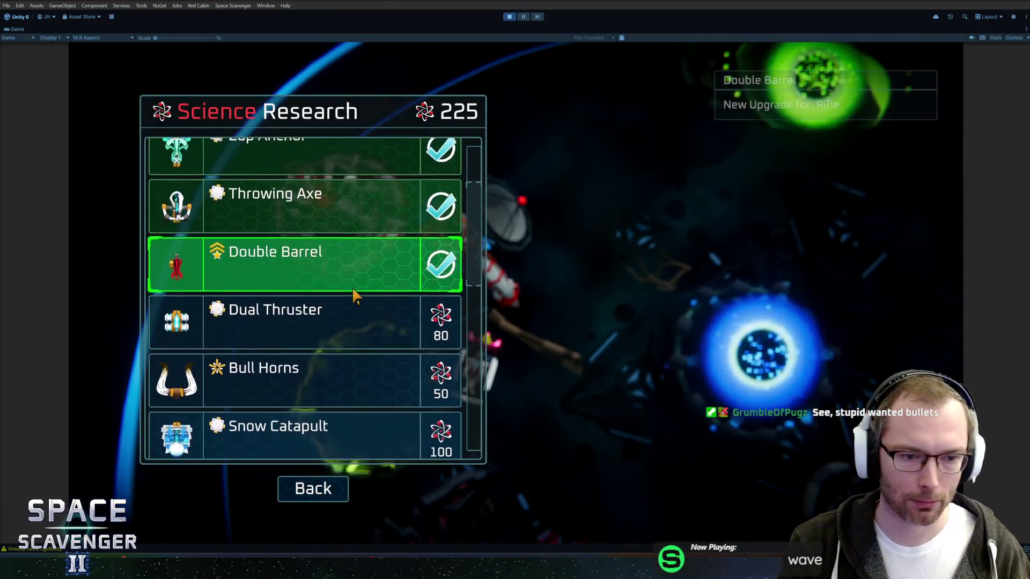
{"action": "scroll", "coordinate": [350, 297], "scroll_direction": "down", "scroll_amount": 3}
{"action": "scroll", "coordinate": [349, 297], "scroll_direction": "up", "scroll_amount": 2}
{"action": "scroll", "coordinate": [353, 300], "scroll_direction": "down", "scroll_amount": 1}
{"action": "scroll", "coordinate": [344, 318], "scroll_direction": "up", "scroll_amount": 1}
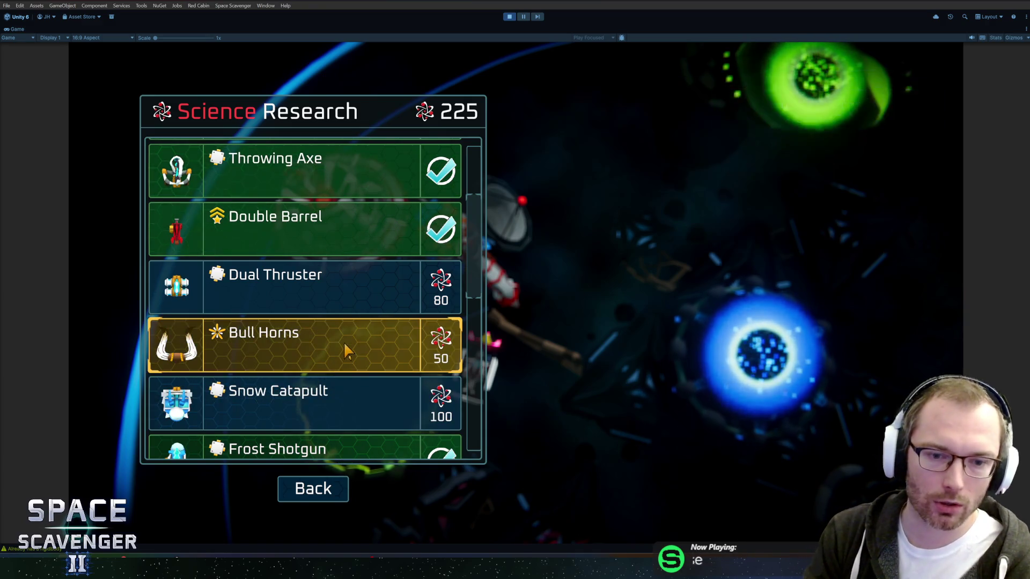
{"action": "scroll", "coordinate": [328, 332], "scroll_direction": "down", "scroll_amount": 4}
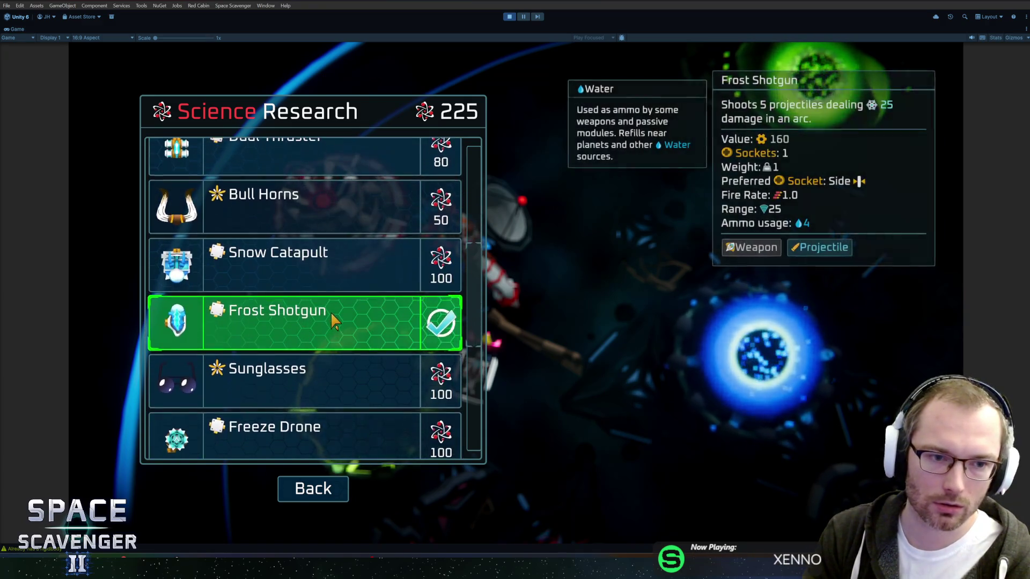
{"action": "scroll", "coordinate": [325, 314], "scroll_direction": "down", "scroll_amount": 3}
{"action": "scroll", "coordinate": [331, 309], "scroll_direction": "up", "scroll_amount": 2}
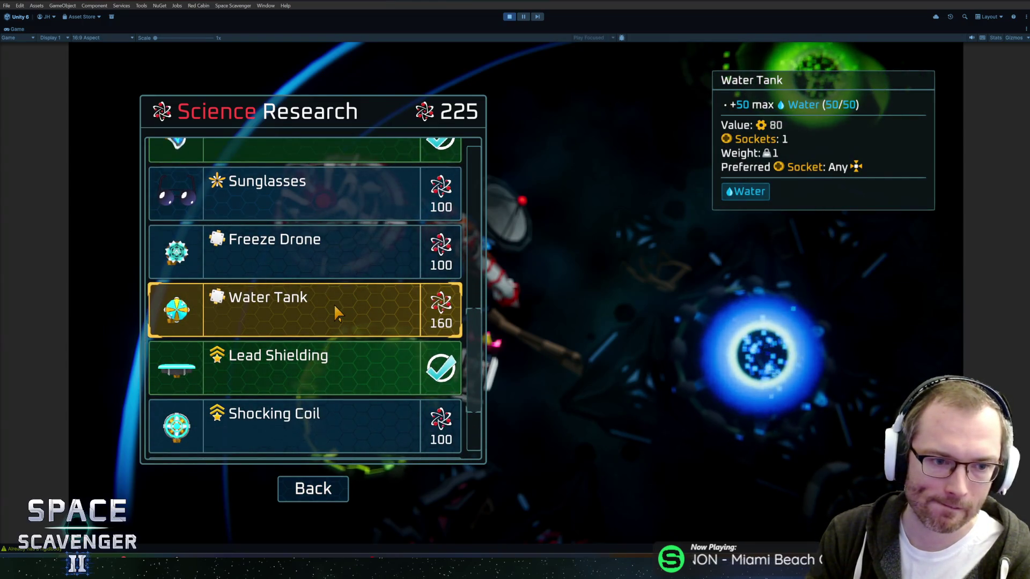
{"action": "scroll", "coordinate": [335, 307], "scroll_direction": "down", "scroll_amount": 2}
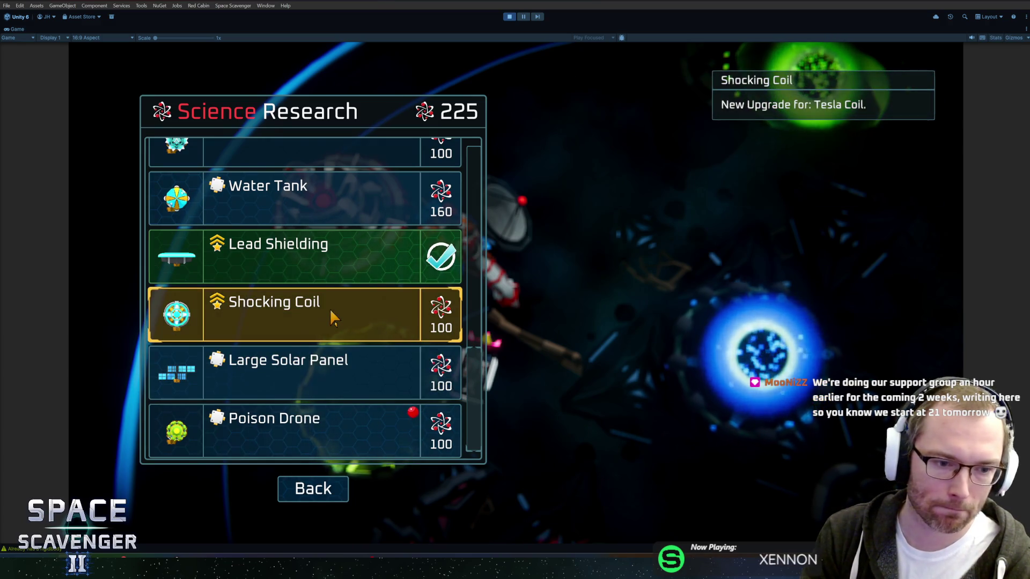
Step: Research the Shocking Coil, then scroll through the research list
{"action": "left_click", "coordinate": [330, 313]}
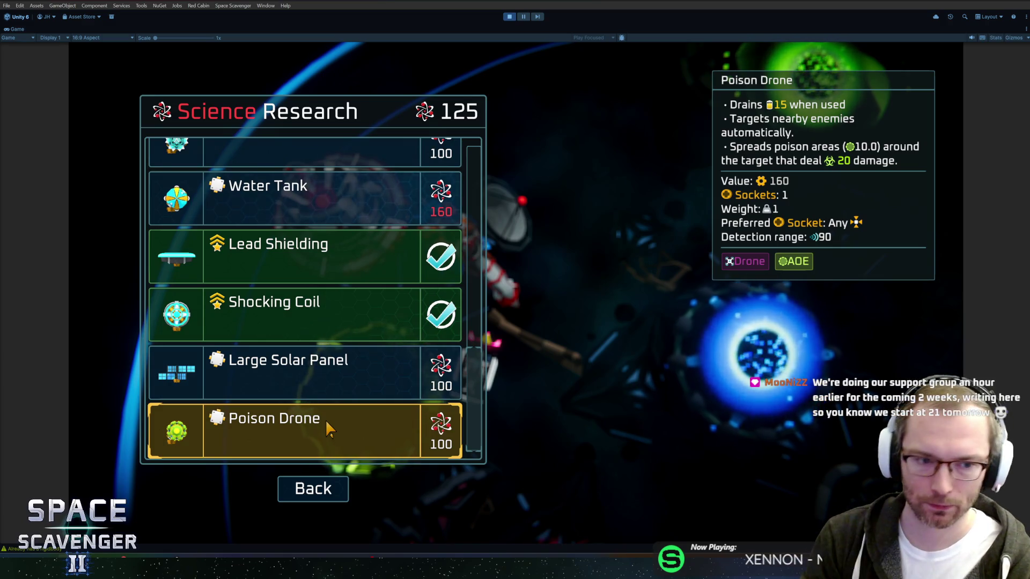
{"action": "scroll", "coordinate": [327, 322], "scroll_direction": "up", "scroll_amount": 1}
{"action": "scroll", "coordinate": [327, 325], "scroll_direction": "up", "scroll_amount": 4}
{"action": "scroll", "coordinate": [375, 338], "scroll_direction": "down", "scroll_amount": 1}
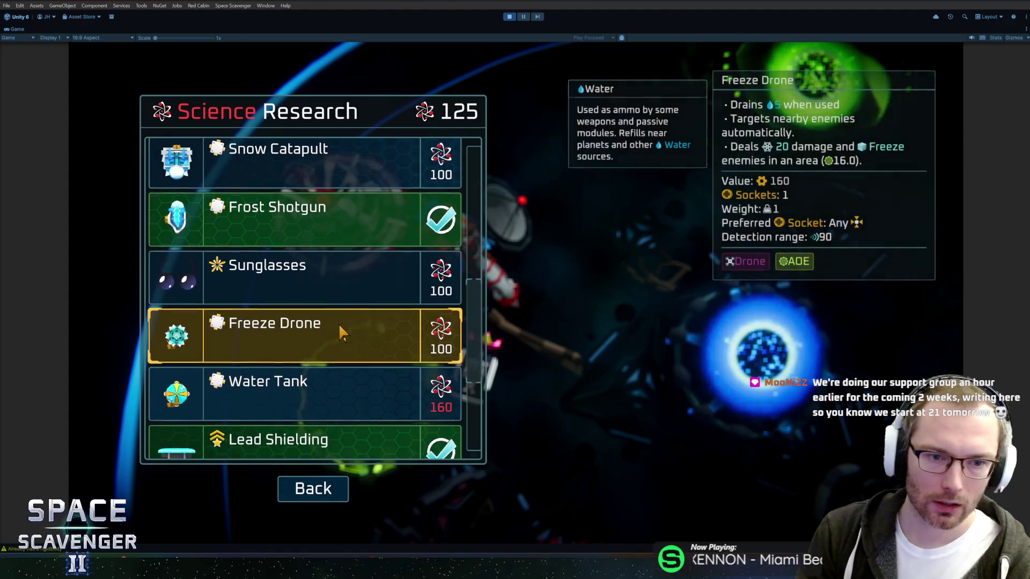
{"action": "scroll", "coordinate": [332, 328], "scroll_direction": "down", "scroll_amount": 3}
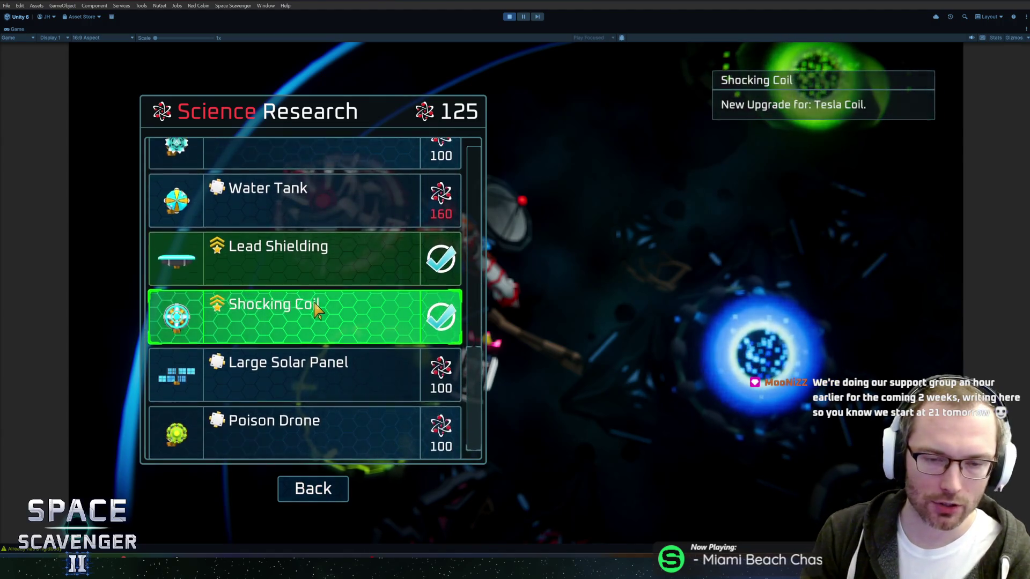
{"action": "scroll", "coordinate": [308, 306], "scroll_direction": "up", "scroll_amount": 3}
{"action": "scroll", "coordinate": [305, 316], "scroll_direction": "up", "scroll_amount": 1}
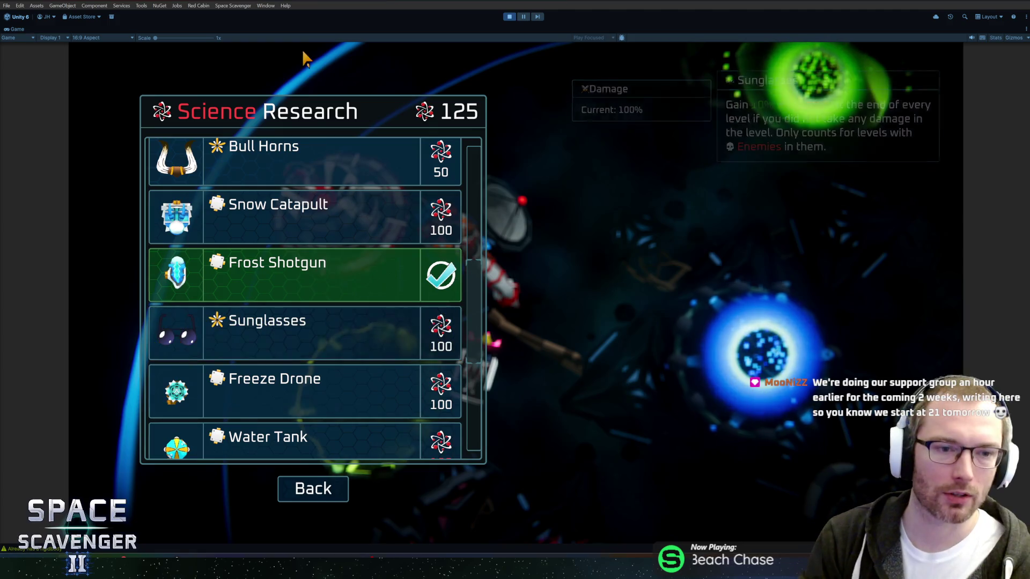
{"action": "scroll", "coordinate": [294, 236], "scroll_direction": "up", "scroll_amount": 5}
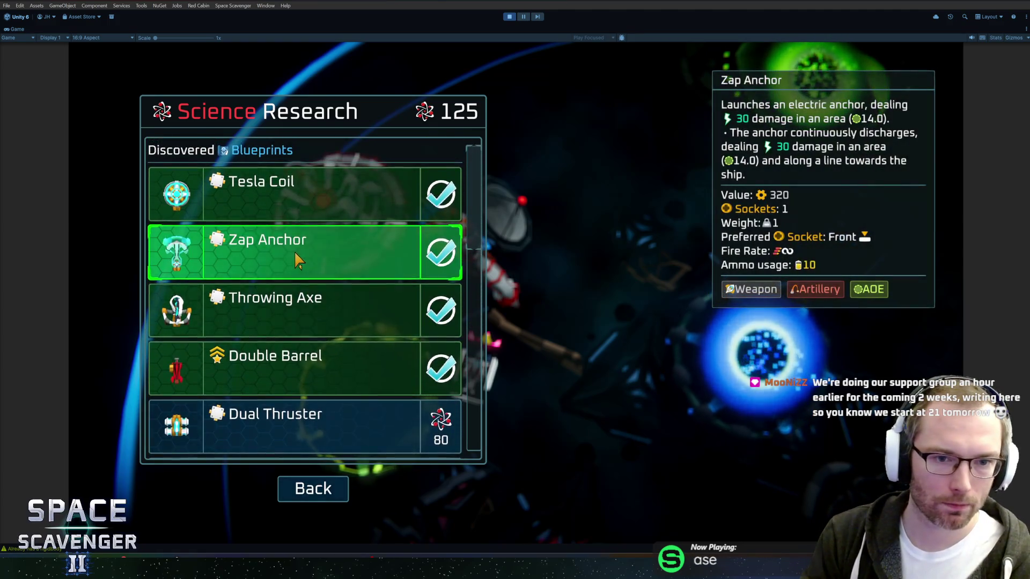
{"action": "scroll", "coordinate": [297, 252], "scroll_direction": "down", "scroll_amount": 2}
{"action": "scroll", "coordinate": [292, 260], "scroll_direction": "down", "scroll_amount": 2}
{"action": "scroll", "coordinate": [311, 241], "scroll_direction": "up", "scroll_amount": 1}
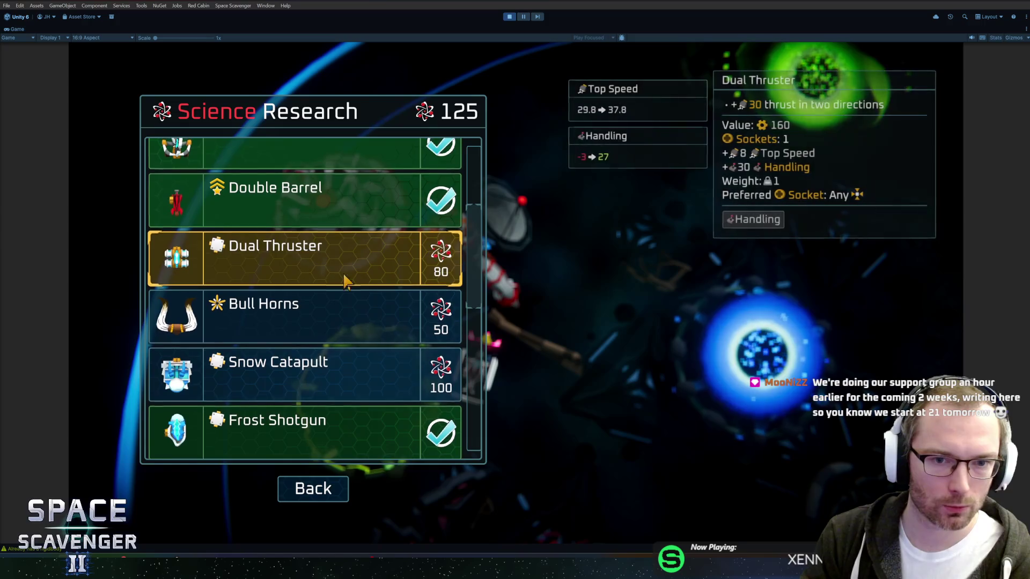
Step: Research the Dual Thruster, leaving 45 science, and leave the research screen
{"action": "left_click", "coordinate": [327, 260]}
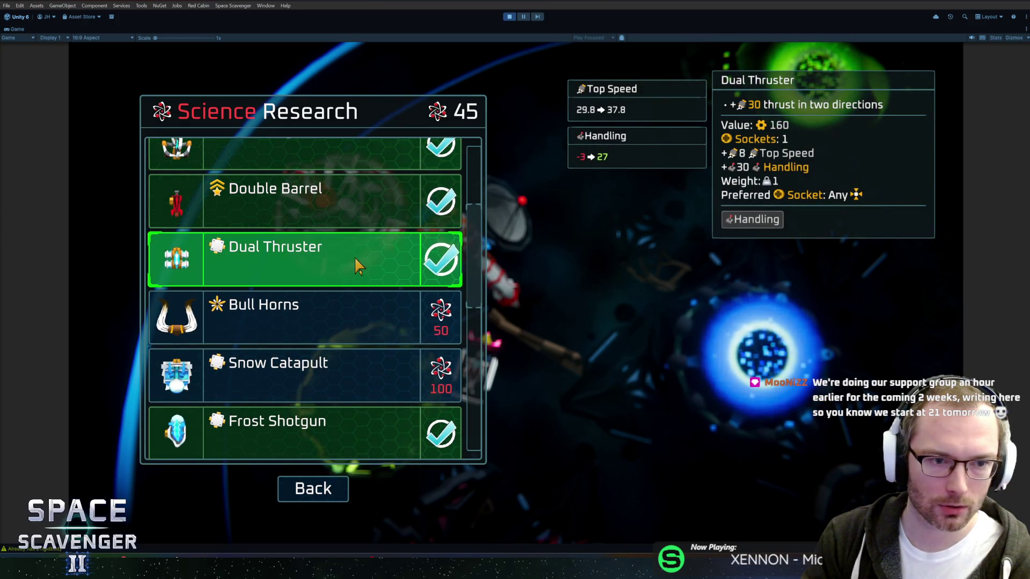
{"action": "scroll", "coordinate": [333, 274], "scroll_direction": "down", "scroll_amount": 6}
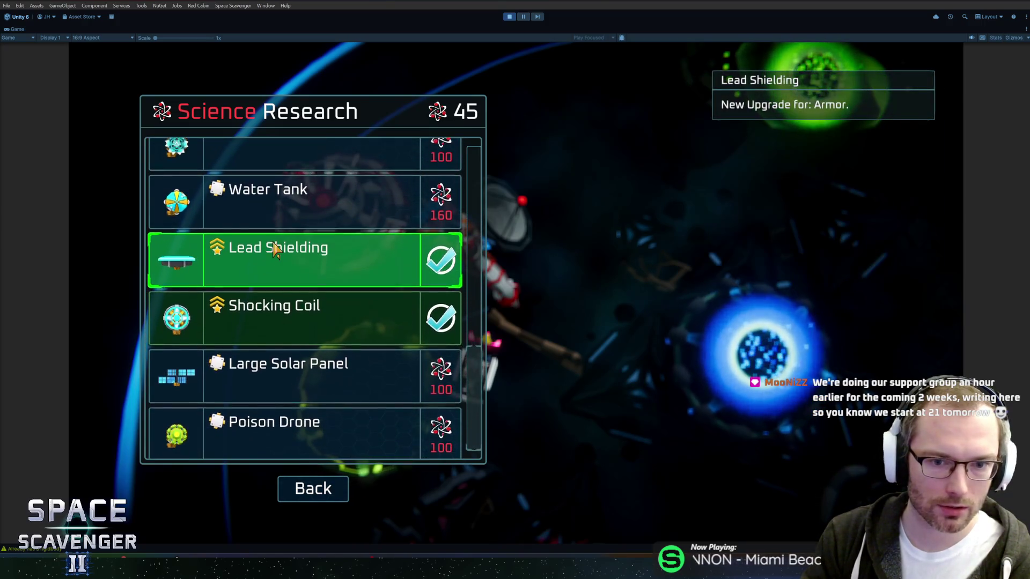
{"action": "left_click", "coordinate": [333, 485]}
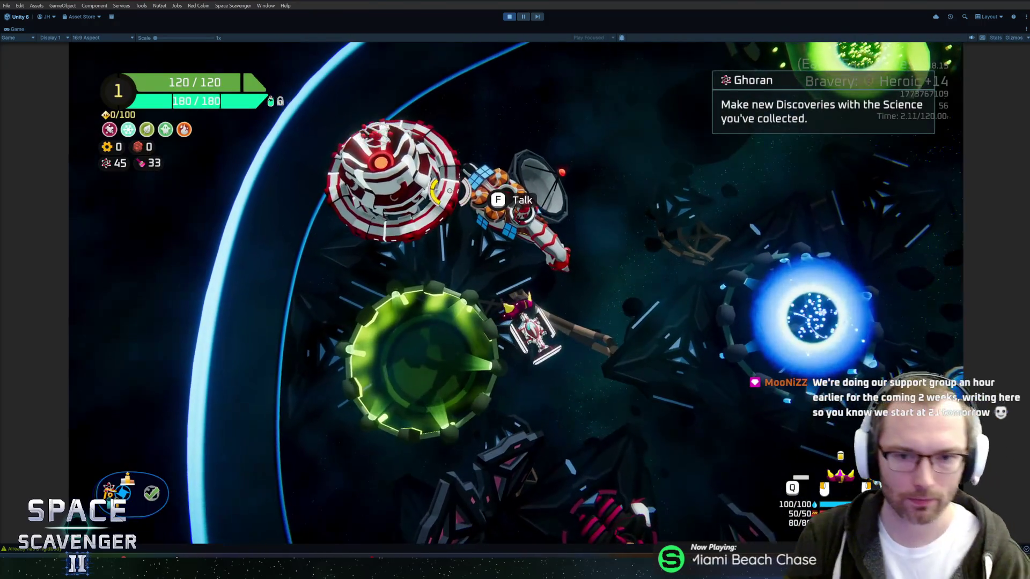
Step: Fly to the Daily Challenge station and page back to the Mar 13 2026 challenge
{"action": "key", "text": "w"}
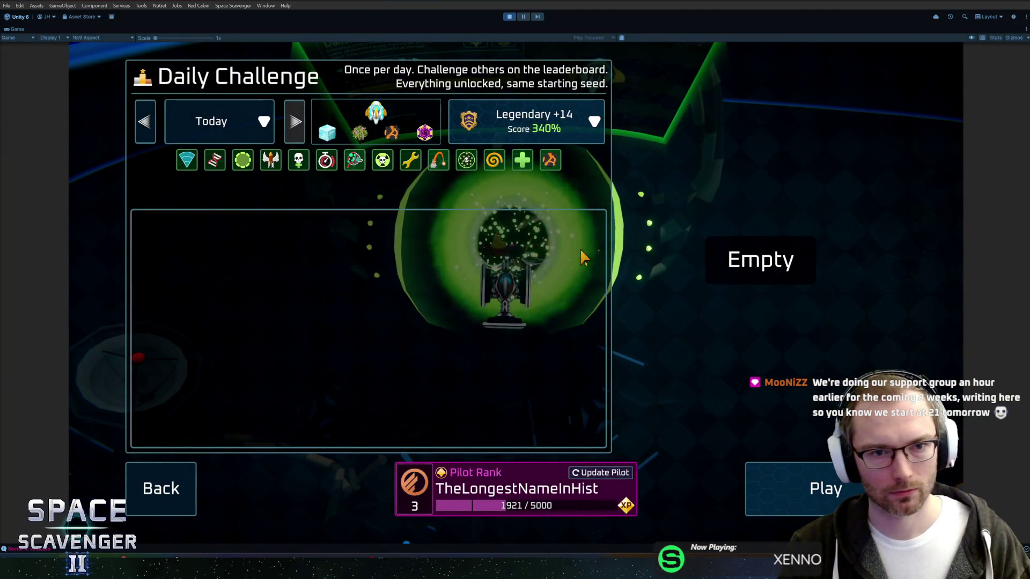
{"action": "left_click", "coordinate": [149, 126]}
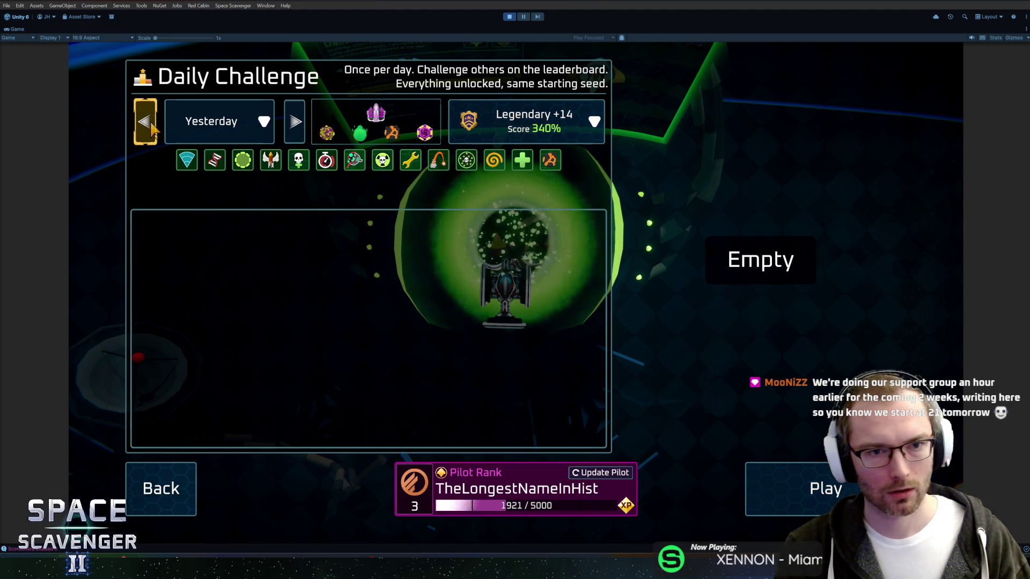
{"action": "left_click", "coordinate": [151, 127]}
{"action": "left_click", "coordinate": [151, 128]}
{"action": "left_click", "coordinate": [150, 128]}
Step: Page further back to Mar 07, return to Mar 08 2026, and close the challenge screen
{"action": "left_click", "coordinate": [151, 127]}
{"action": "left_click", "coordinate": [150, 127]}
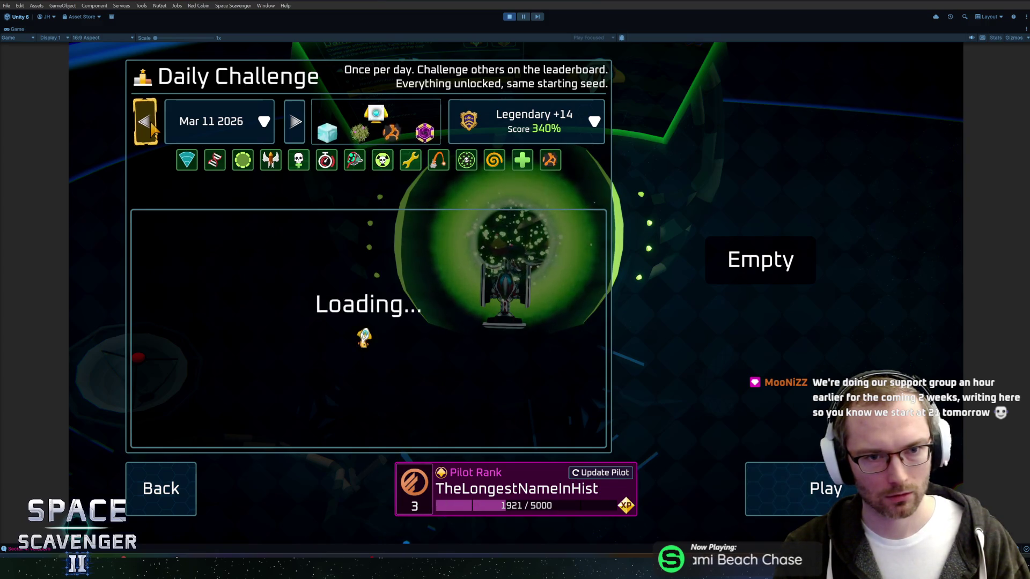
{"action": "left_click", "coordinate": [150, 127]}
{"action": "left_click", "coordinate": [151, 128]}
{"action": "left_click", "coordinate": [151, 128]}
{"action": "left_click", "coordinate": [151, 127]}
{"action": "left_click", "coordinate": [302, 129]}
{"action": "key", "text": "Escape"}
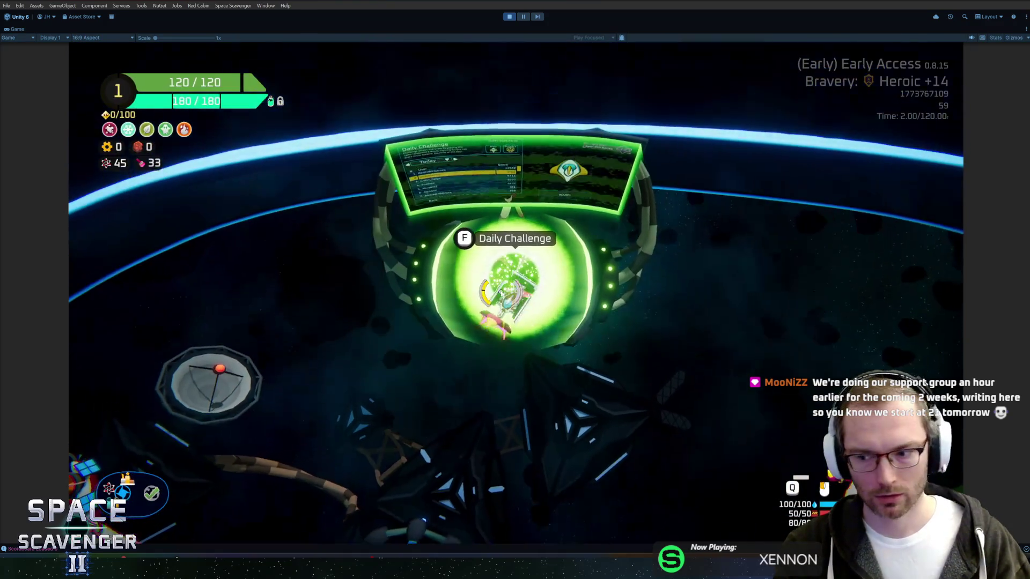
Step: Fly to the customization ring and browse the second and third ships' skin lists
{"action": "key", "text": "s"}
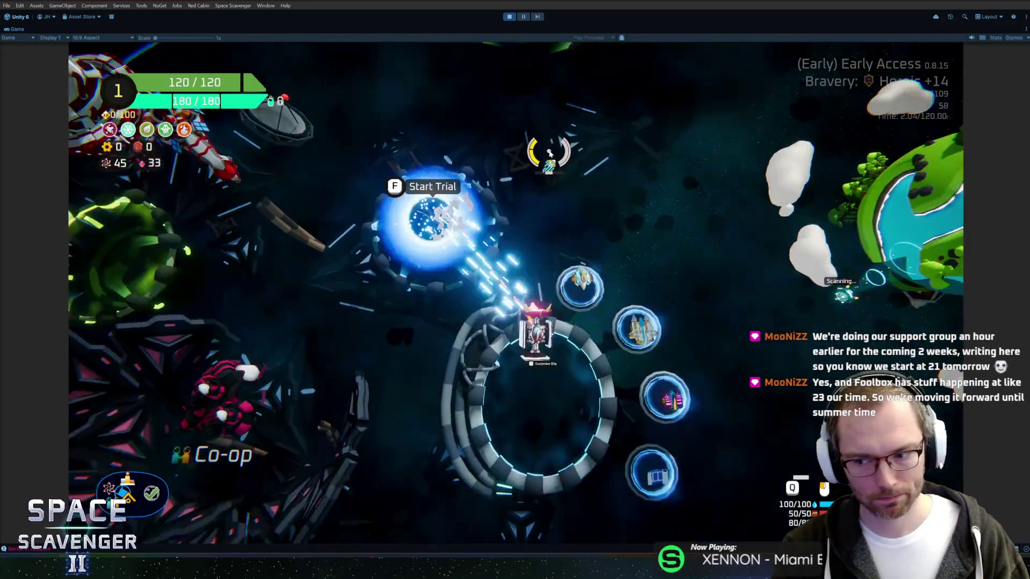
{"action": "key", "text": "f"}
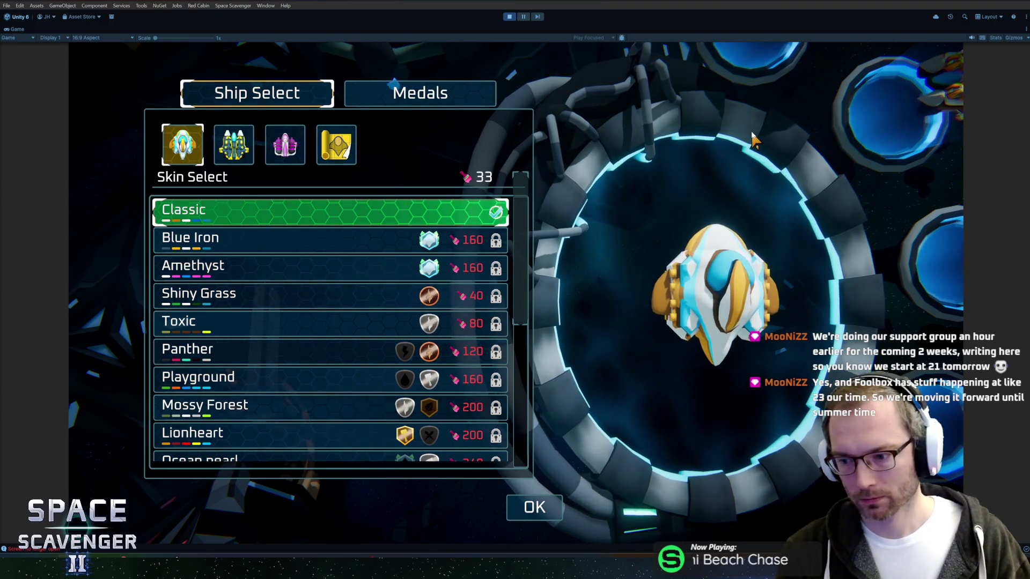
{"action": "scroll", "coordinate": [349, 290], "scroll_direction": "down", "scroll_amount": 5}
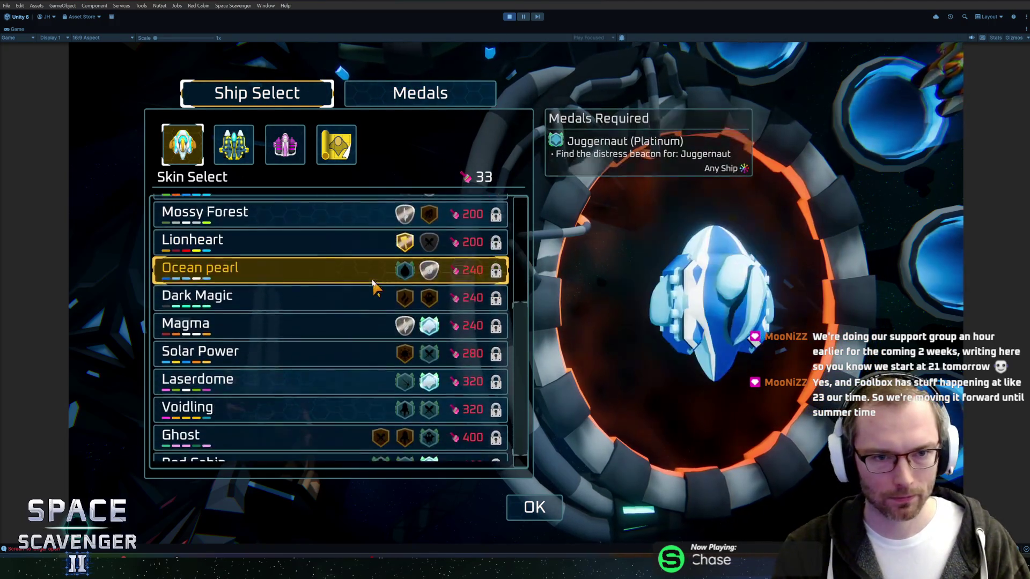
{"action": "scroll", "coordinate": [330, 298], "scroll_direction": "up", "scroll_amount": 5}
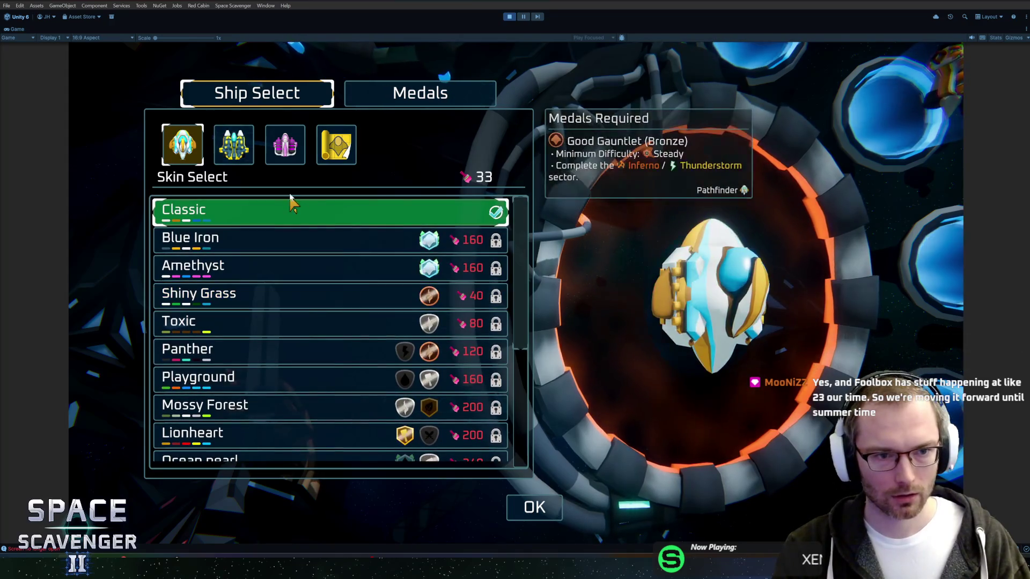
{"action": "left_click", "coordinate": [247, 152]}
{"action": "left_click", "coordinate": [285, 144]}
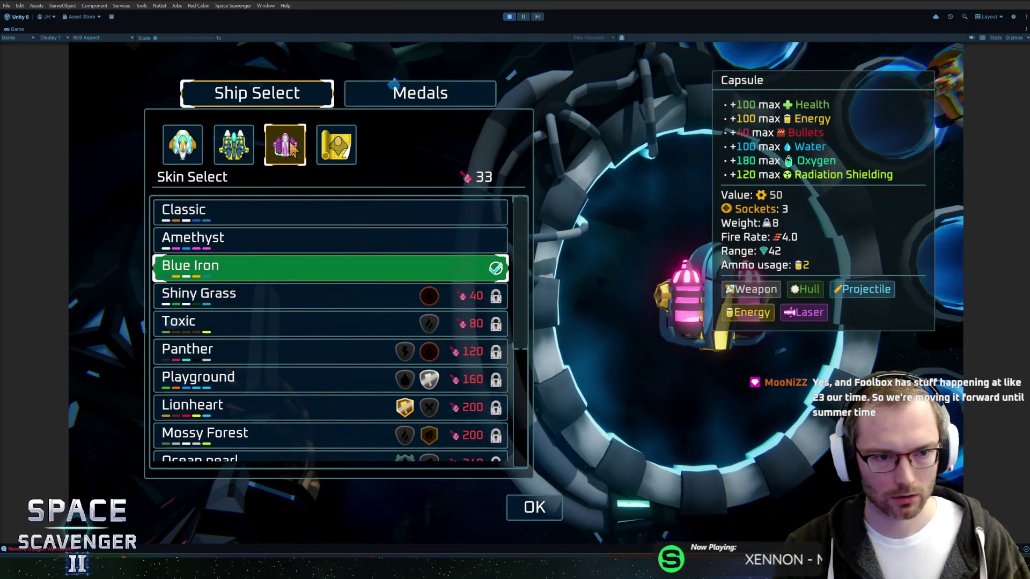
{"action": "scroll", "coordinate": [371, 346], "scroll_direction": "down", "scroll_amount": 6}
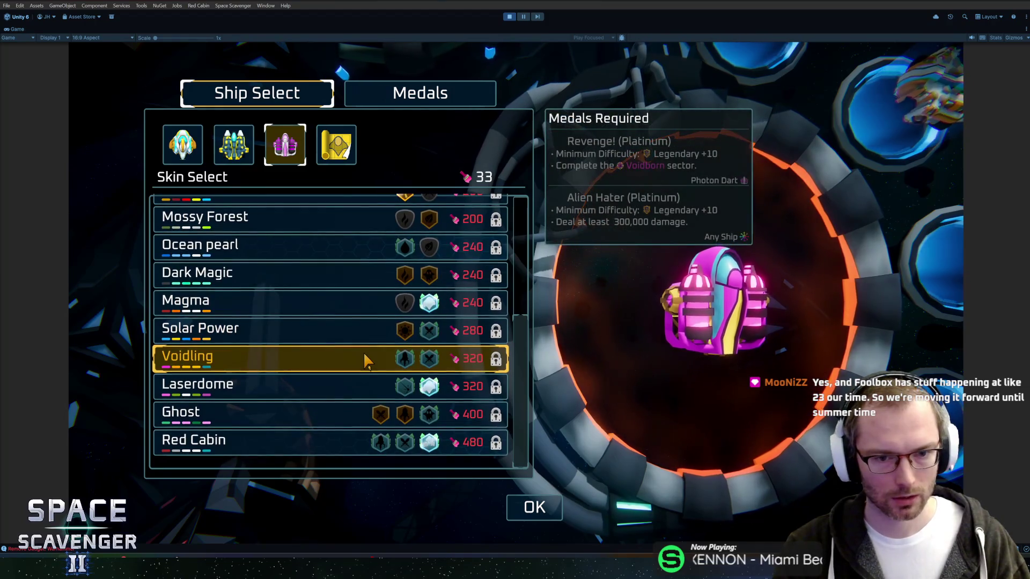
{"action": "scroll", "coordinate": [272, 203], "scroll_direction": "up", "scroll_amount": 2}
{"action": "left_click", "coordinate": [234, 147]}
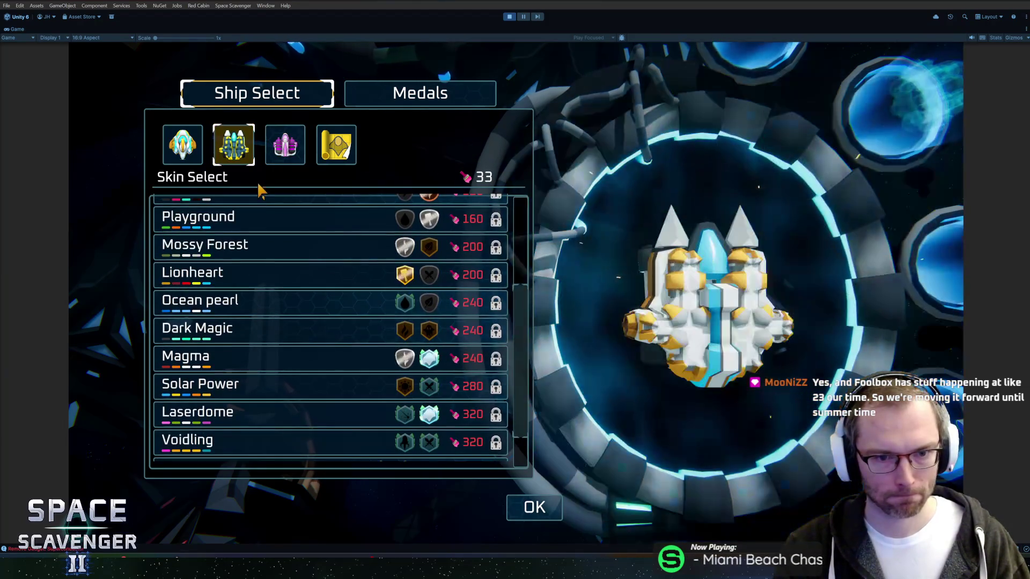
{"action": "scroll", "coordinate": [314, 343], "scroll_direction": "down", "scroll_amount": 1}
{"action": "scroll", "coordinate": [314, 342], "scroll_direction": "up", "scroll_amount": 5}
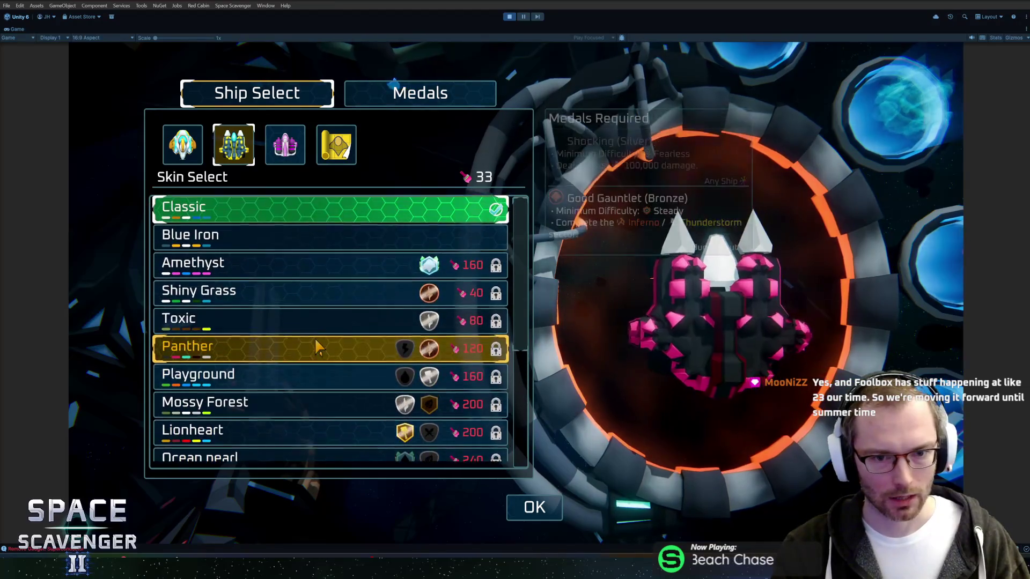
{"action": "key", "text": "Escape"}
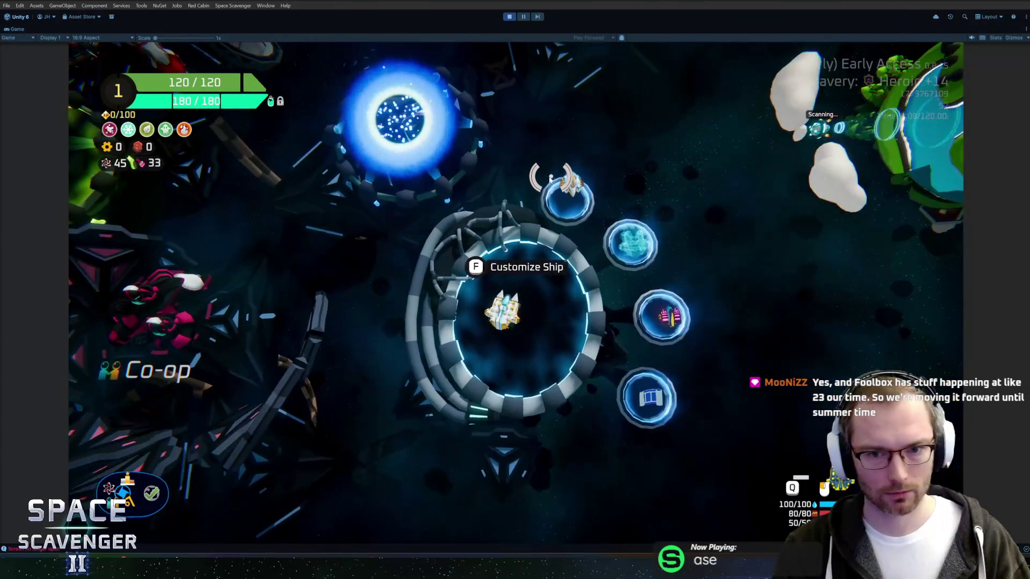
Step: Apply the Blue Iron skin to the ship and fly away from the ring
{"action": "key", "text": "f"}
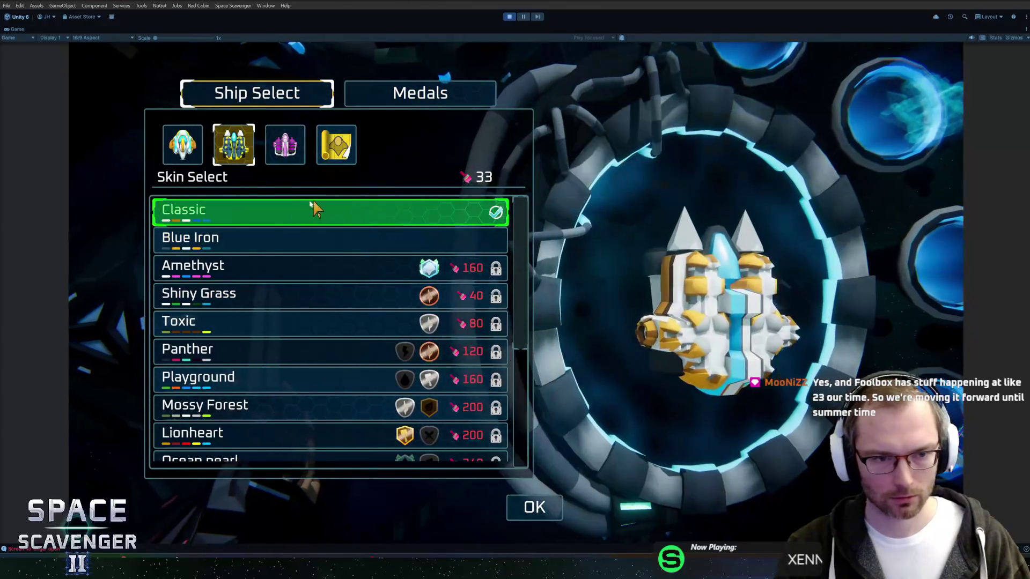
{"action": "left_click", "coordinate": [287, 244]}
{"action": "key", "text": "Escape"}
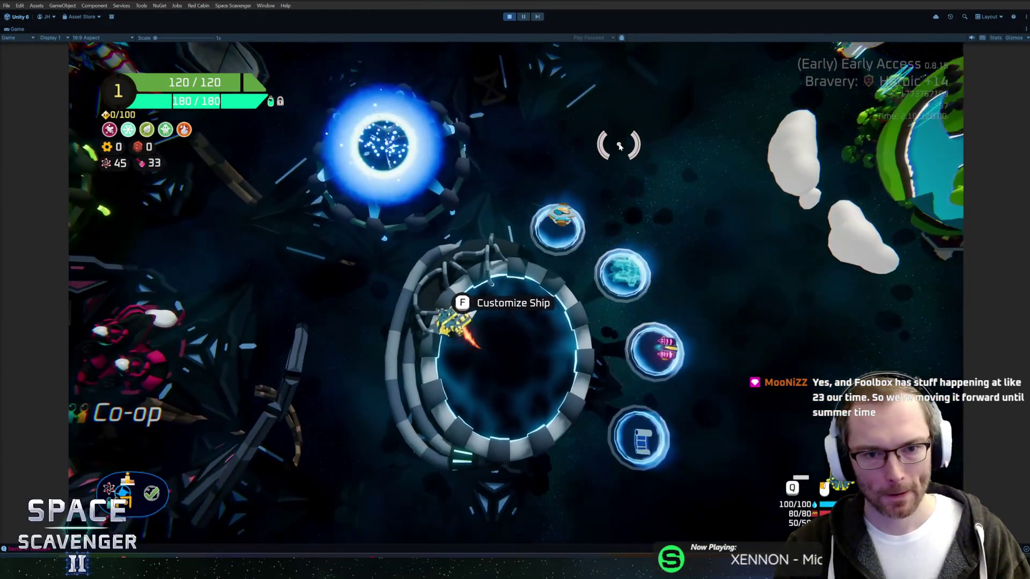
{"action": "key", "text": "w"}
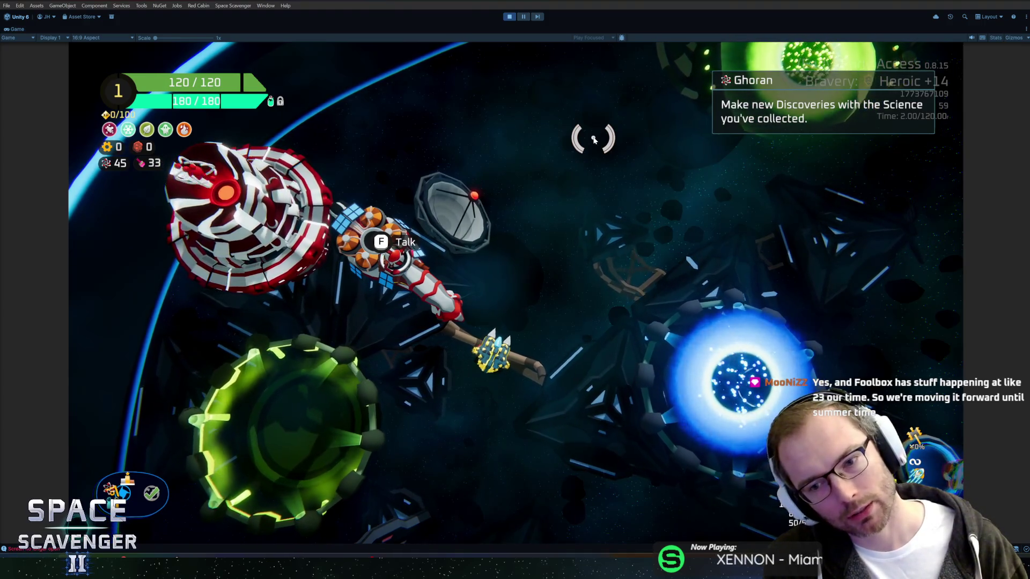
Step: Fly the ship across the hub toward the blue portal, then stop play mode with Ctrl+P
{"action": "key", "text": "w"}
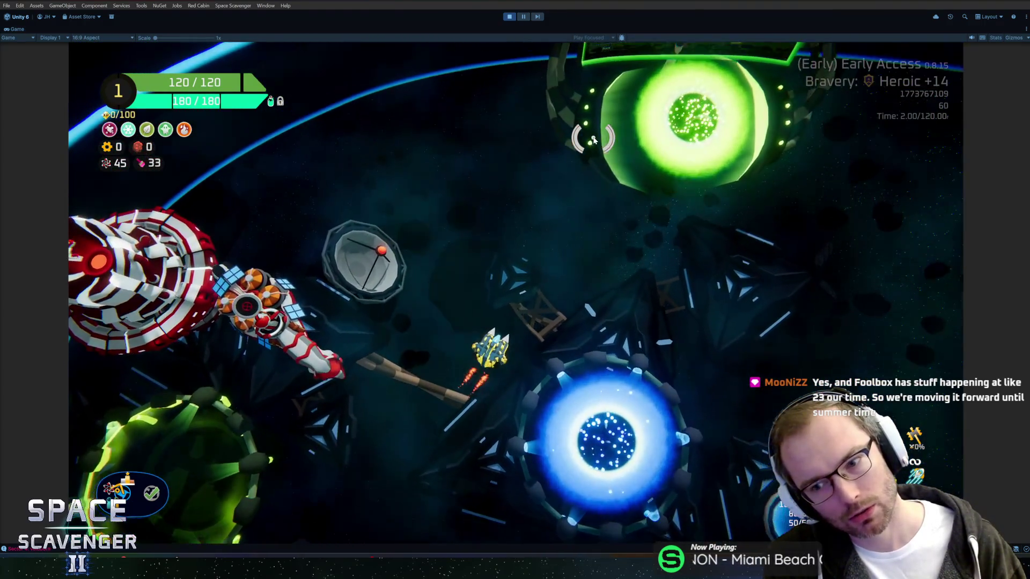
{"action": "key", "text": "s"}
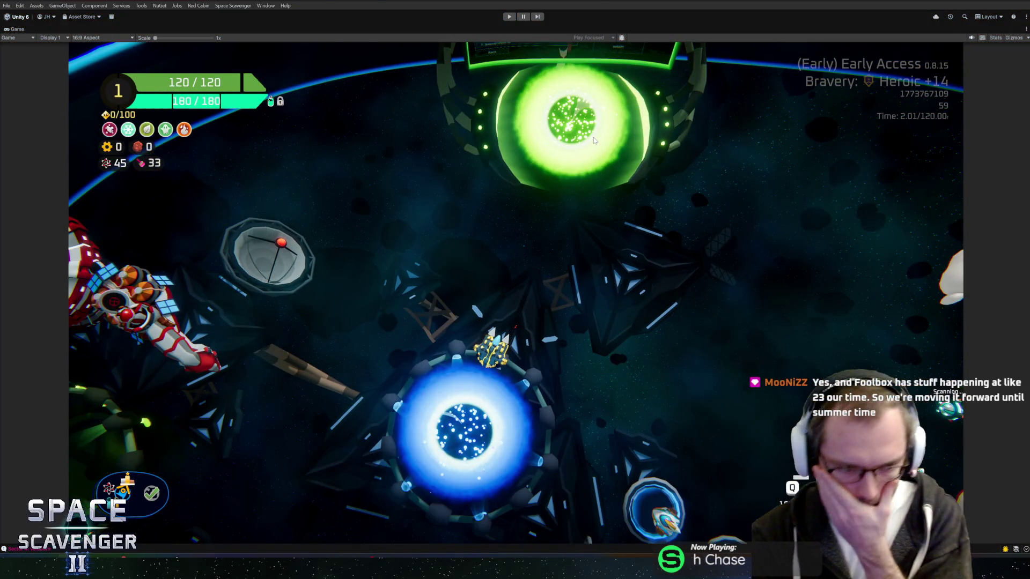
{"action": "key", "text": "ctrl+p"}
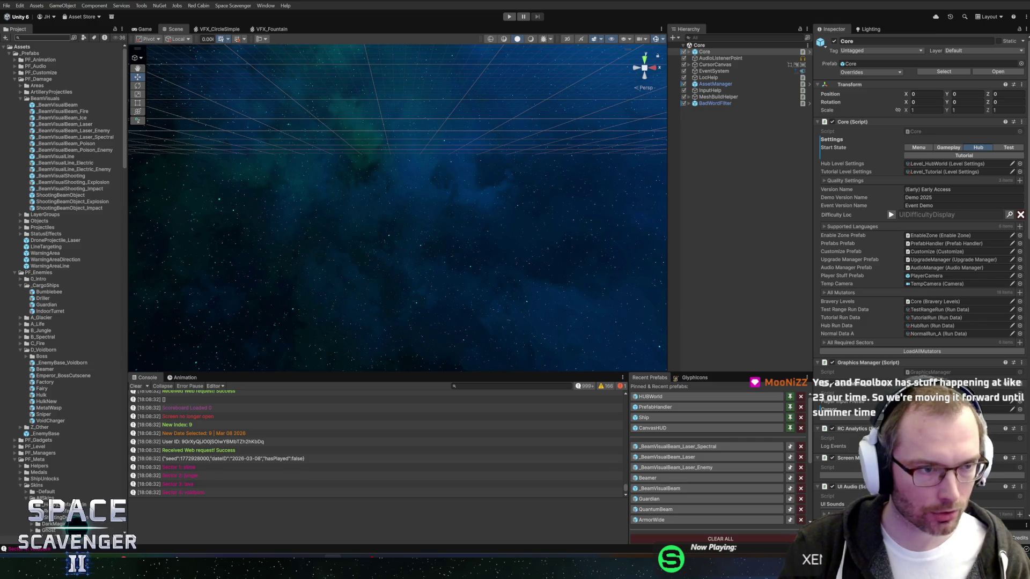
Step: Collapse BeamVisuals, expand Areas > LastingAreas, and open the LastingAreaVFX_Poison_E prefab
{"action": "left_click", "coordinate": [43, 98]}
{"action": "key", "text": "Left"}
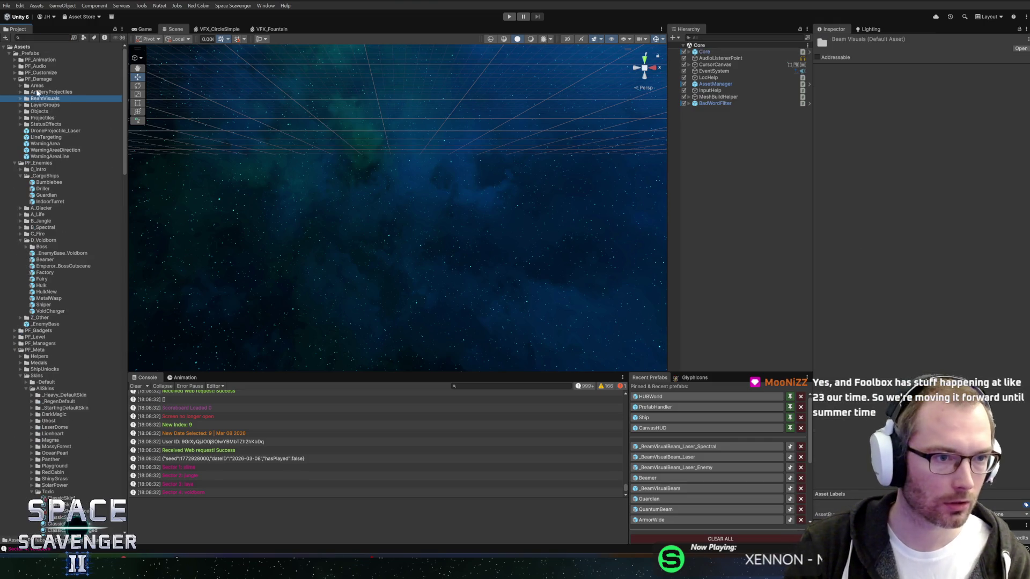
{"action": "left_click", "coordinate": [38, 86]}
{"action": "key", "text": "Right"}
{"action": "left_click", "coordinate": [52, 99]}
{"action": "key", "text": "Right"}
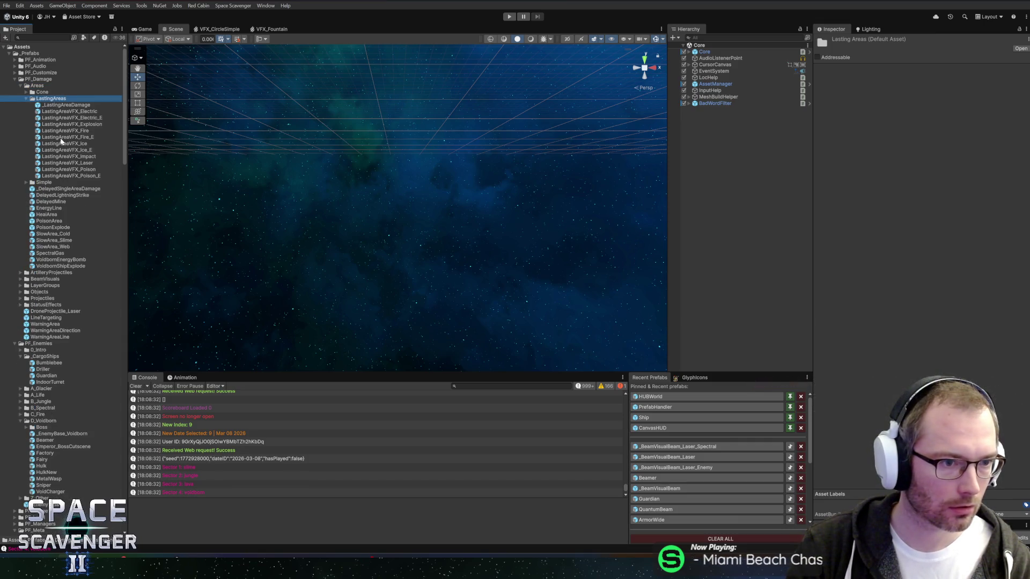
{"action": "double_click", "coordinate": [64, 176]}
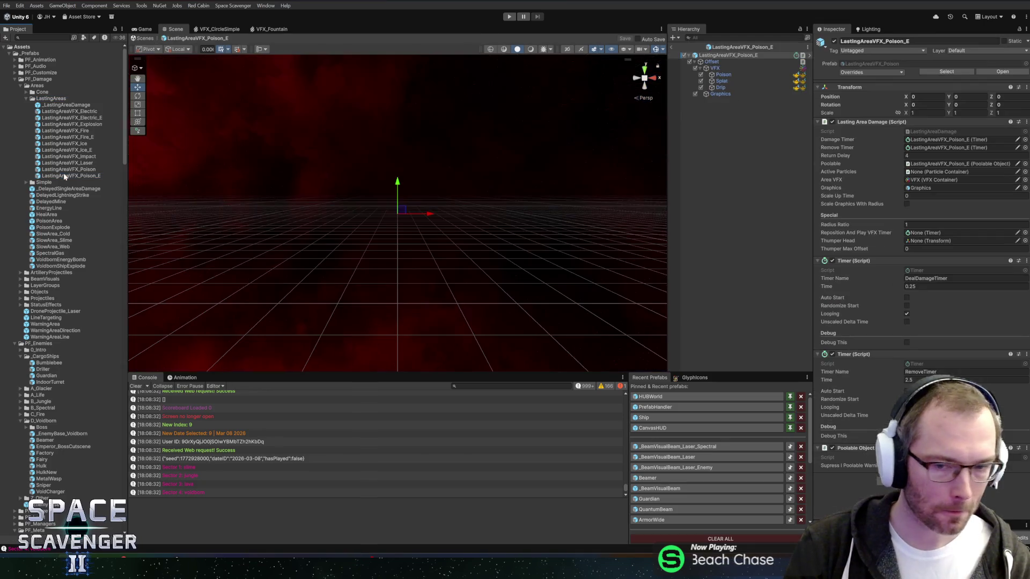
Step: Select the Drip effect in the prefab Hierarchy to inspect its properties
{"action": "left_click", "coordinate": [709, 76]}
{"action": "left_click", "coordinate": [720, 87], "text": "shift"}
{"action": "left_click", "coordinate": [539, 303]}
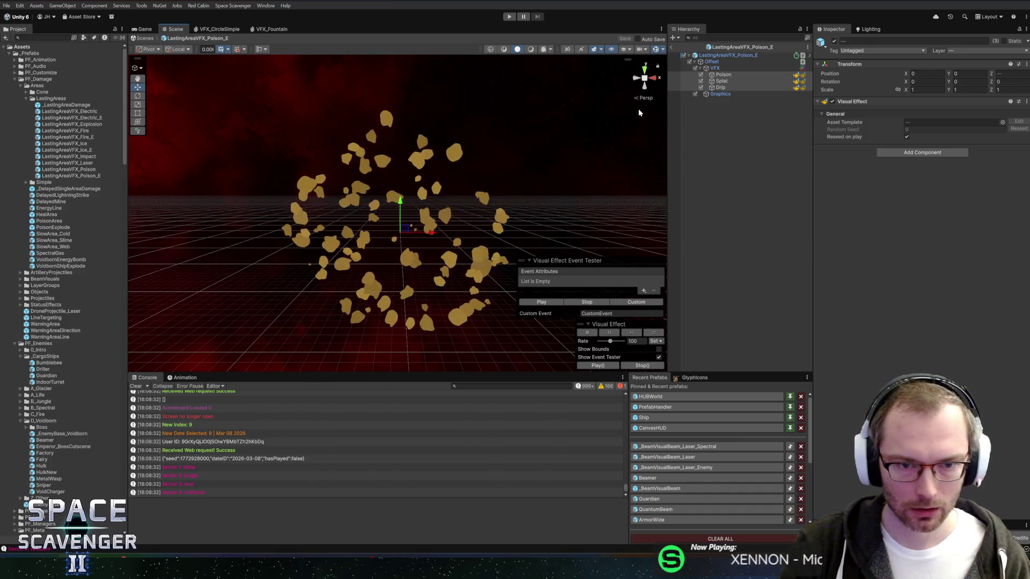
{"action": "left_click", "coordinate": [724, 88]}
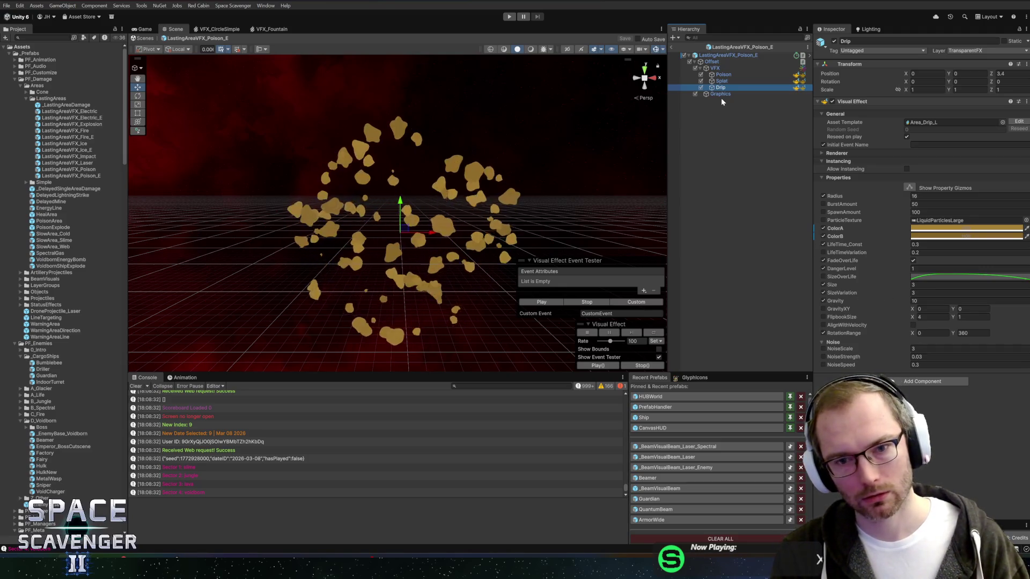
Step: Set the Drip effect's LifeTime_Const to 0.5 and Size to 6 in the Inspector
{"action": "left_click", "coordinate": [920, 246]}
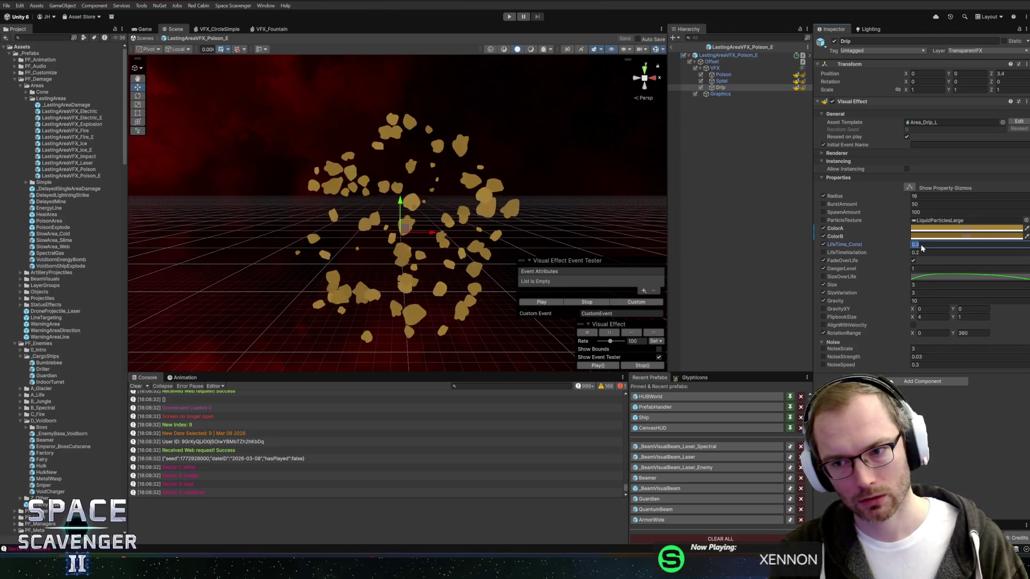
{"action": "type", "text": "0."}
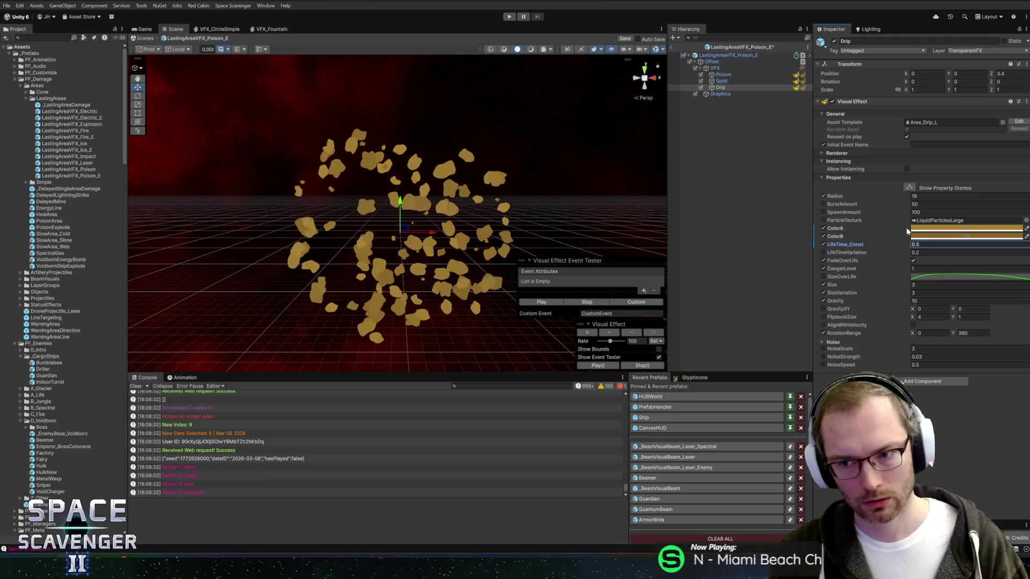
{"action": "left_click", "coordinate": [939, 285]}
{"action": "type", "text": "6"}
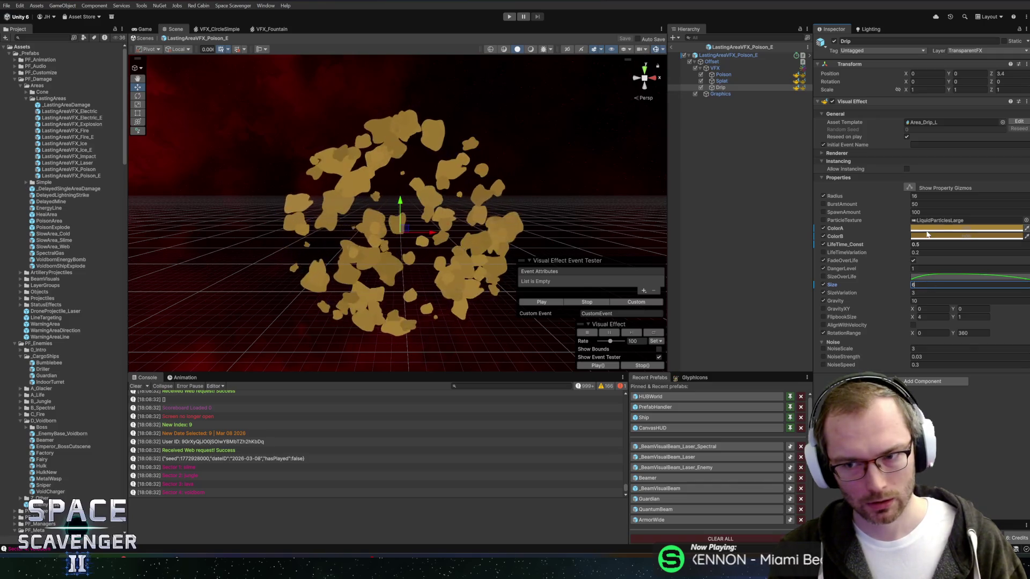
{"action": "left_click", "coordinate": [939, 244]}
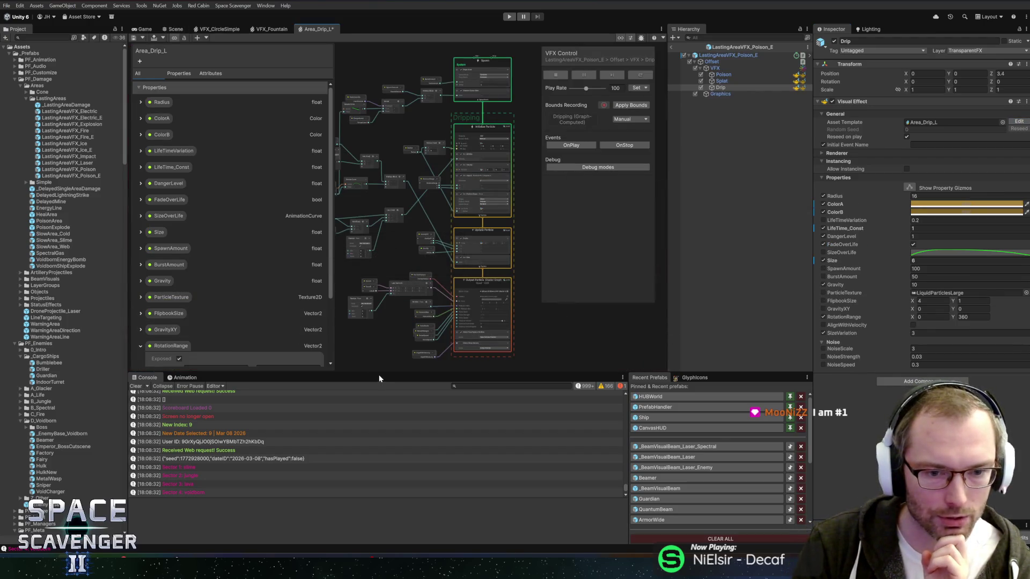
Step: Shrink the console to give the Area_Drip_L graph more room
{"action": "left_click_drag", "start_coordinate": [379, 372], "coordinate": [382, 416]}
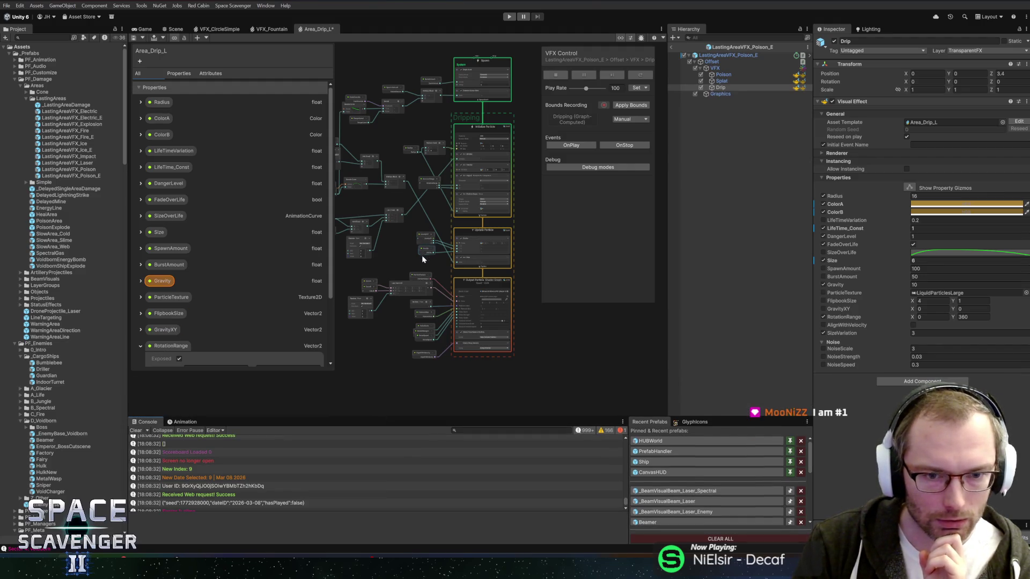
{"action": "scroll", "coordinate": [438, 212], "scroll_direction": "up", "scroll_amount": 3}
{"action": "scroll", "coordinate": [458, 263], "scroll_direction": "down", "scroll_amount": 2}
{"action": "scroll", "coordinate": [395, 356], "scroll_direction": "up", "scroll_amount": 2}
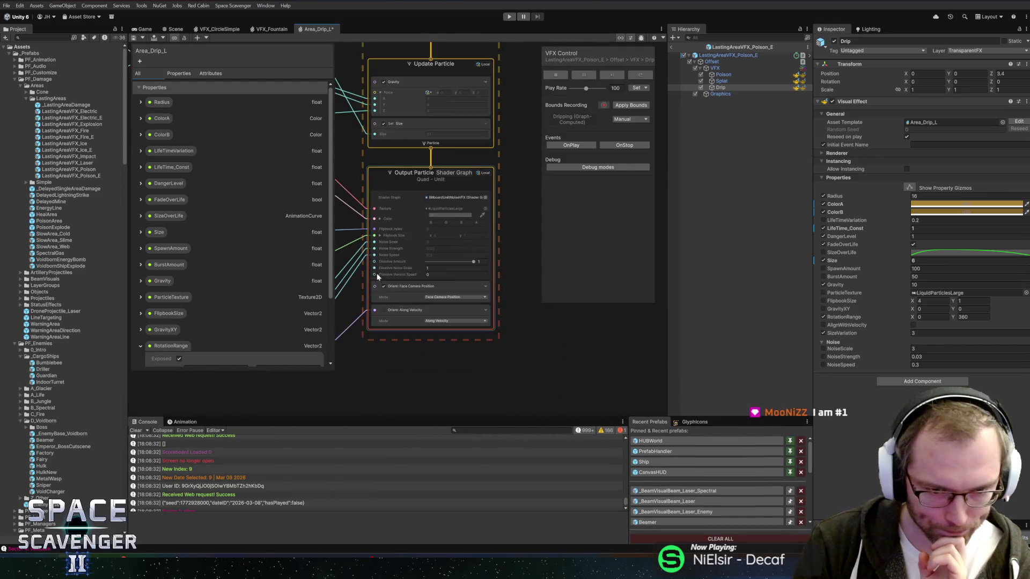
Step: Review the Initialize Particle and Dripping groups, save the Area_Drip_L graph, and switch to Rider
{"action": "left_click_drag", "start_coordinate": [384, 240], "coordinate": [382, 305]}
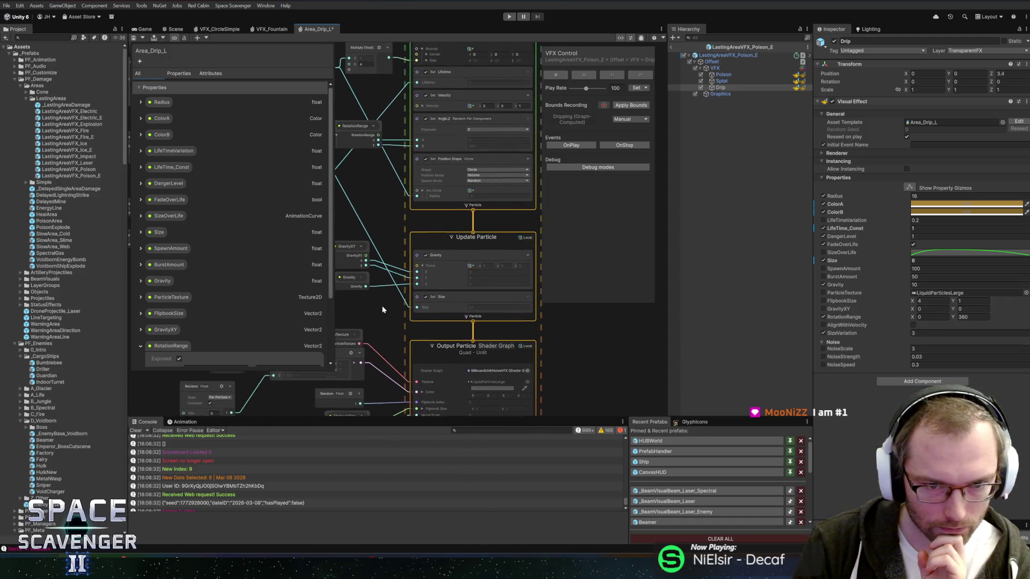
{"action": "mouse_move", "coordinate": [375, 182]}
{"action": "left_mouse_down"}
{"action": "mouse_move", "coordinate": [381, 285]}
{"action": "mouse_move", "coordinate": [364, 291]}
{"action": "left_mouse_up"}
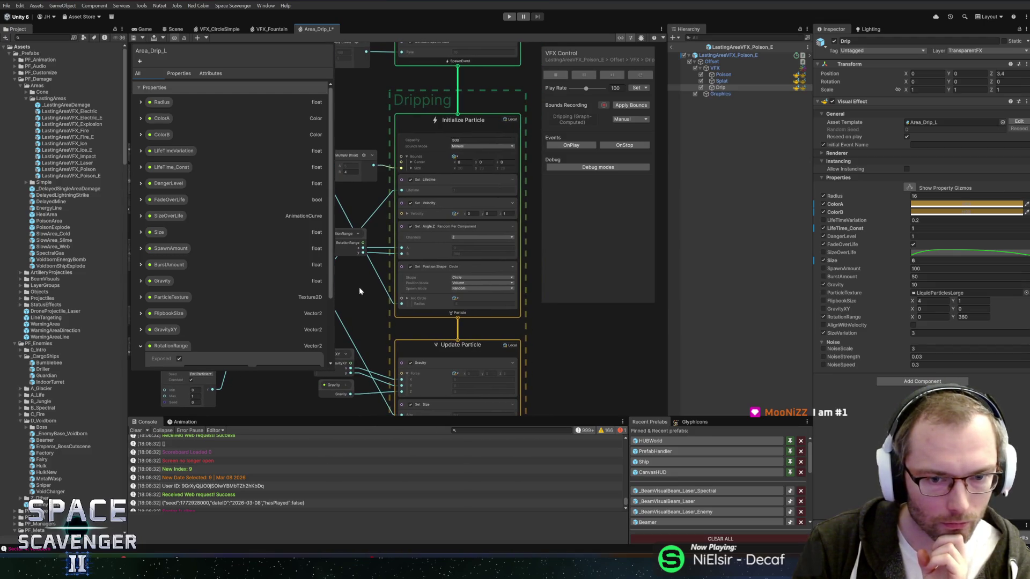
{"action": "scroll", "coordinate": [411, 179], "scroll_direction": "up", "scroll_amount": 1}
{"action": "scroll", "coordinate": [411, 179], "scroll_direction": "up", "scroll_amount": 4}
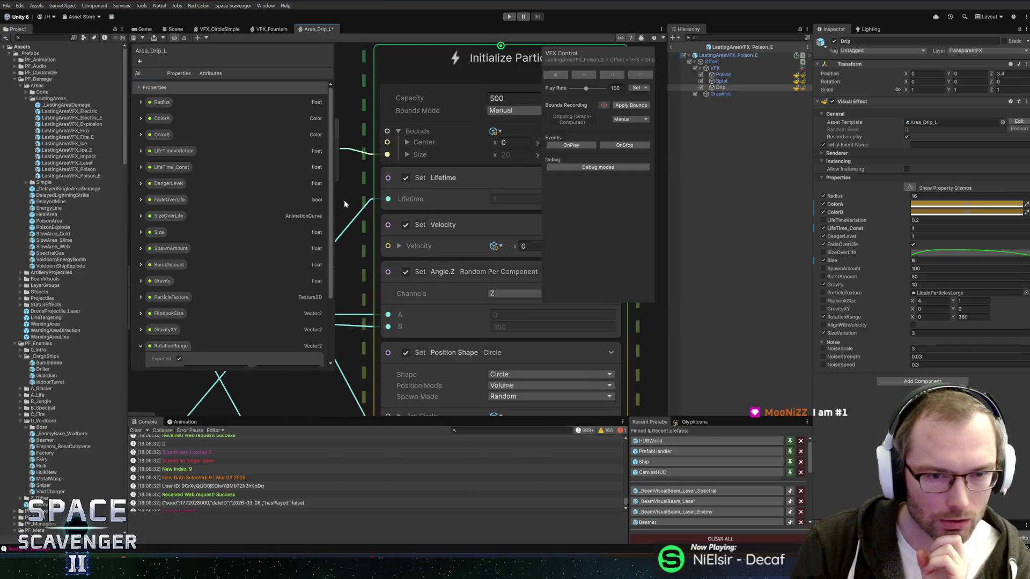
{"action": "scroll", "coordinate": [355, 250], "scroll_direction": "down", "scroll_amount": 6}
{"action": "scroll", "coordinate": [508, 111], "scroll_direction": "down", "scroll_amount": 5}
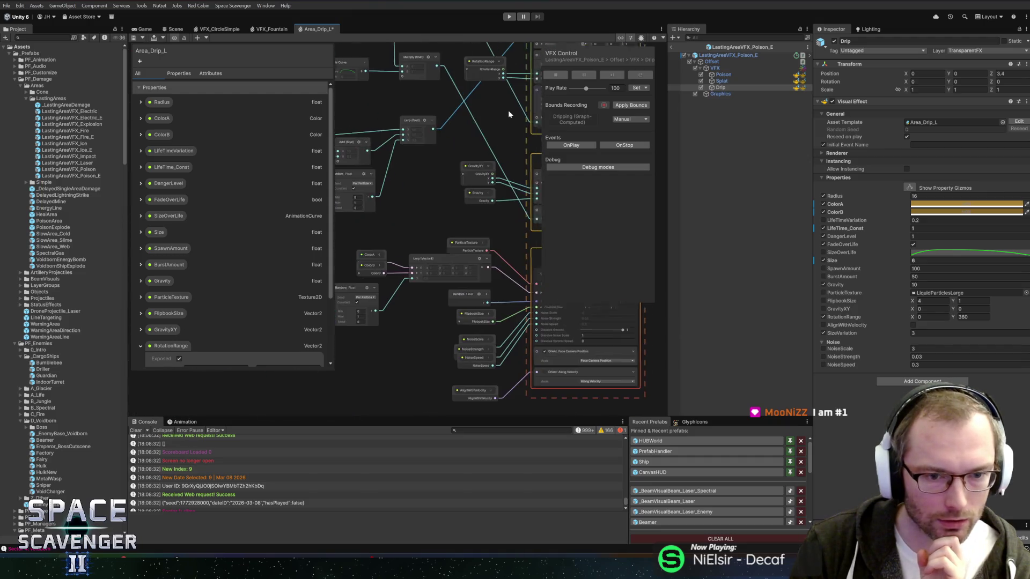
{"action": "scroll", "coordinate": [399, 119], "scroll_direction": "up", "scroll_amount": 5}
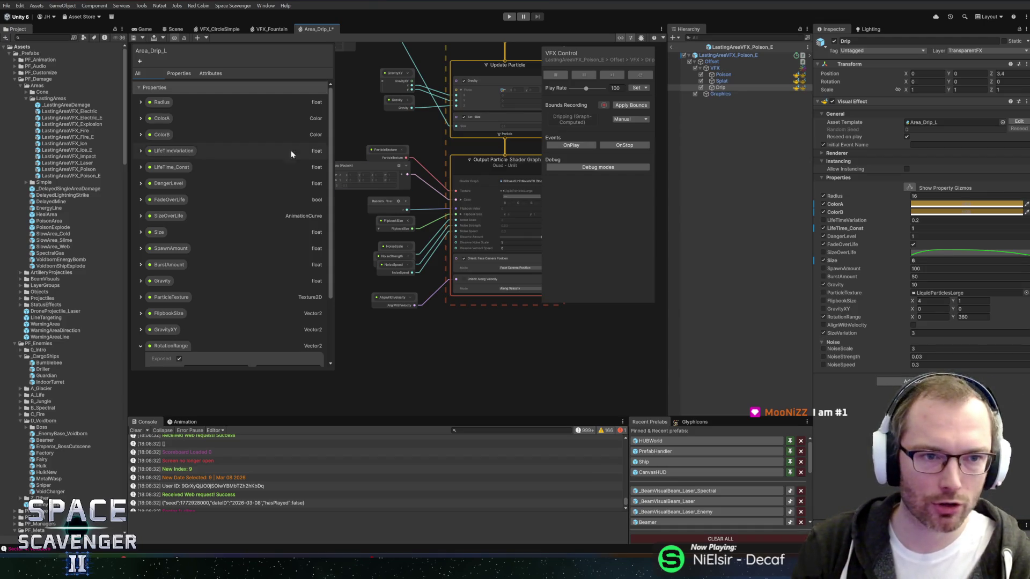
{"action": "left_click", "coordinate": [136, 37]}
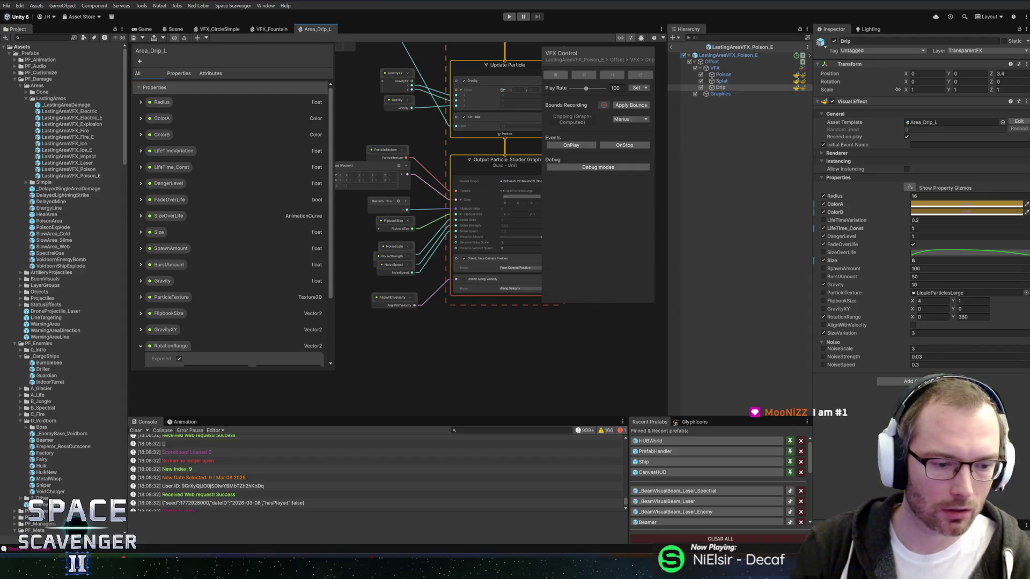
{"action": "key", "text": "alt+Tab"}
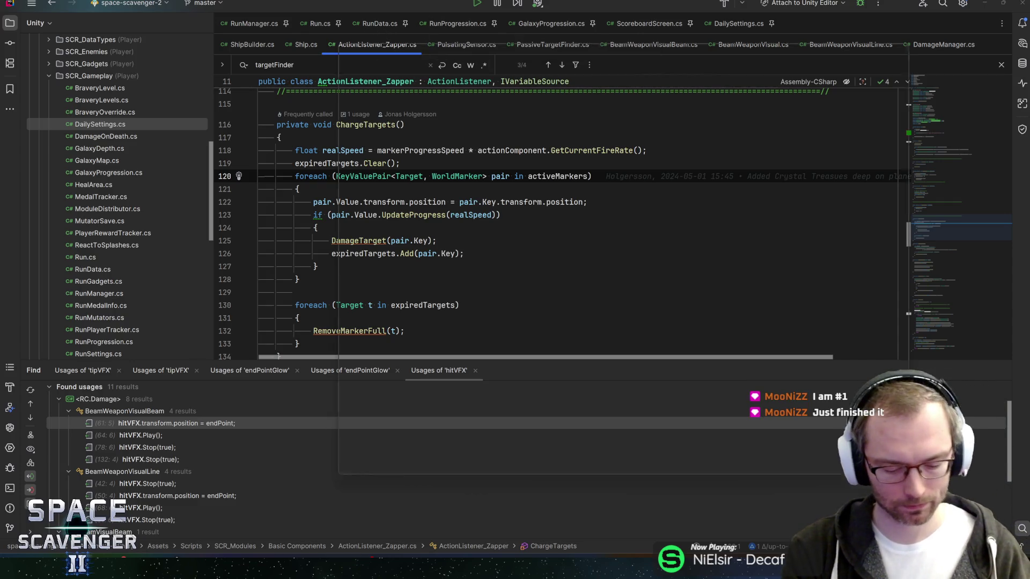
Step: Open ScavUtil.cs via Search Everywhere
{"action": "key", "text": "ctrl+n"}
{"action": "type", "text": "scavut"}
{"action": "key", "text": "Return"}
Step: Switch the editor SCOREBOARD_VERSION from EDITOR to PLAYTEST_2, then return to Unity
{"action": "scroll", "coordinate": [536, 215], "scroll_direction": "down", "scroll_amount": 8}
{"action": "left_click", "coordinate": [408, 242]}
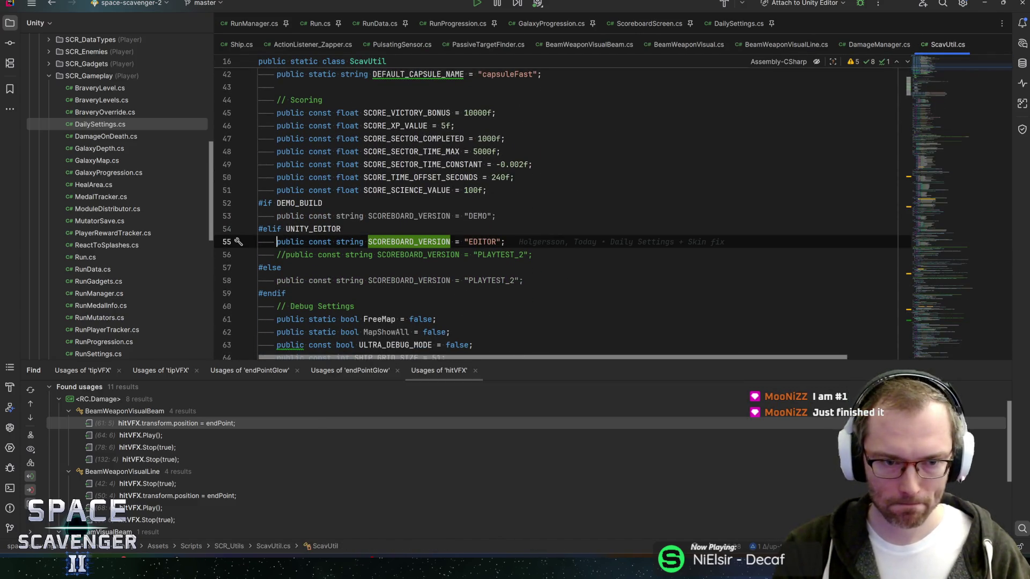
{"action": "key", "text": "ctrl+slash"}
{"action": "key", "text": "ctrl+slash"}
{"action": "key", "text": "End"}
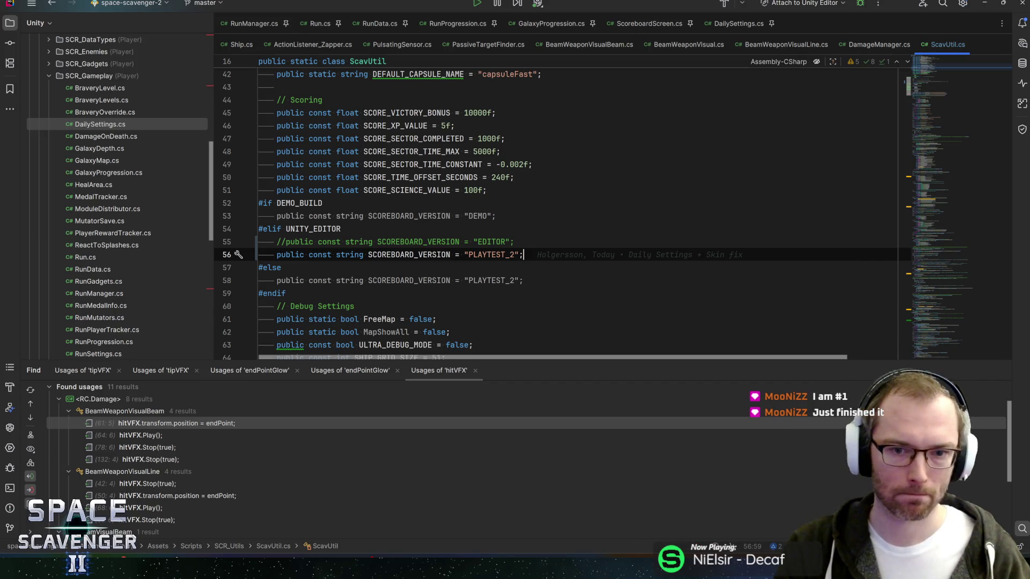
{"action": "key", "text": "alt+Tab"}
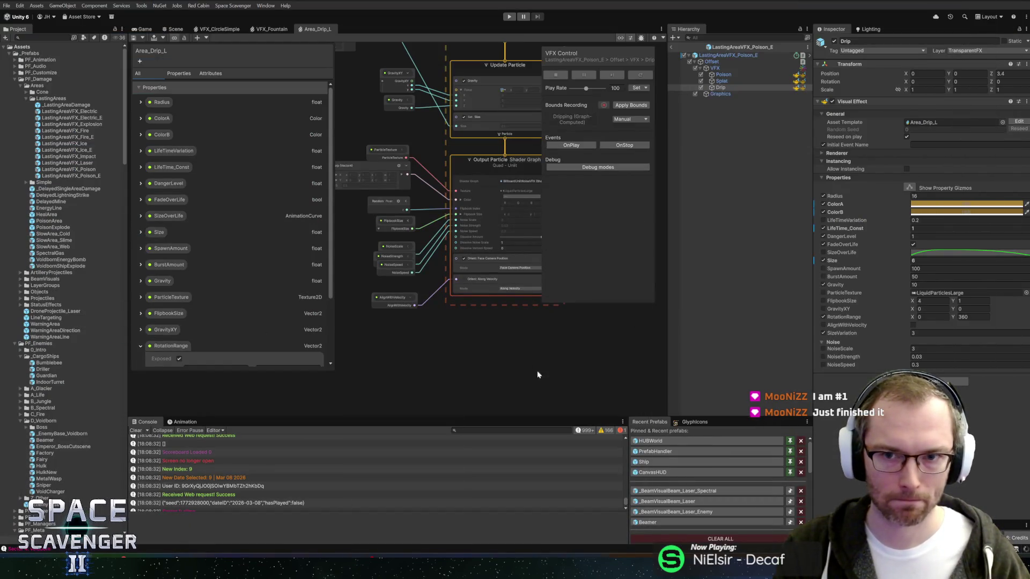
Step: Exit the LastingAreaVFX_Poison_E prefab to the scene, show the Game view, and start play mode
{"action": "scroll", "coordinate": [542, 359], "scroll_direction": "down", "scroll_amount": 3}
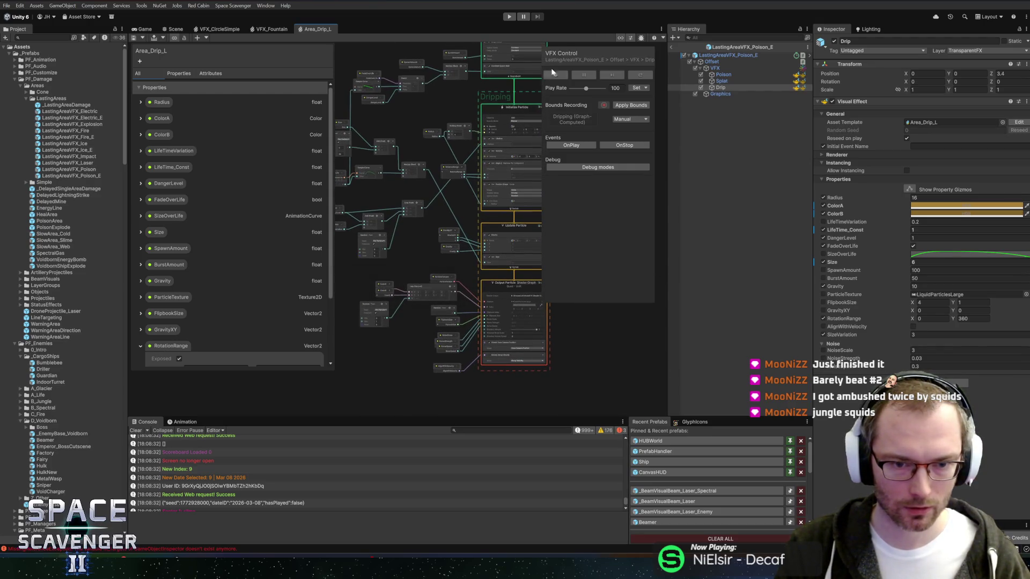
{"action": "left_click", "coordinate": [671, 49]}
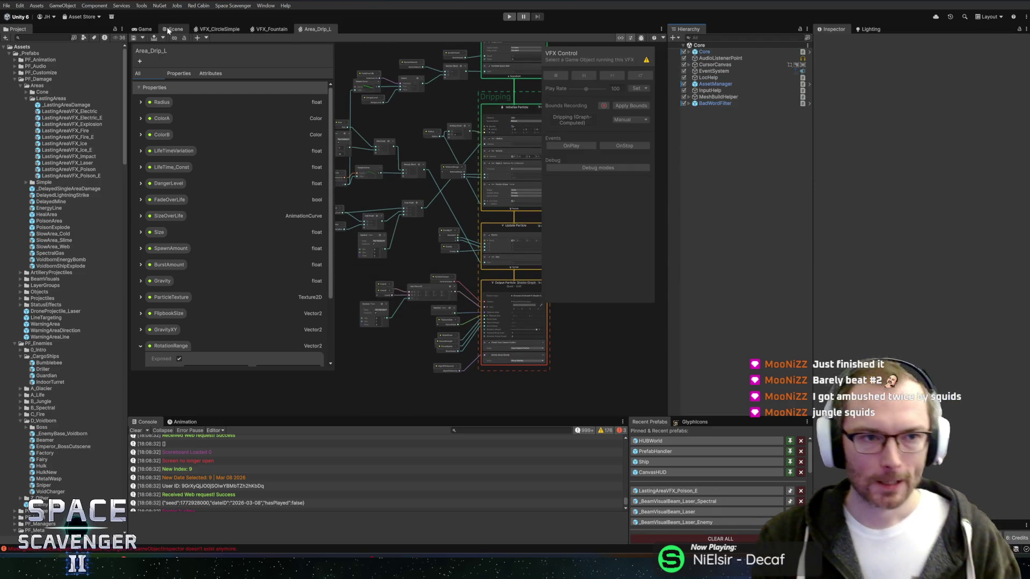
{"action": "left_click", "coordinate": [146, 29]}
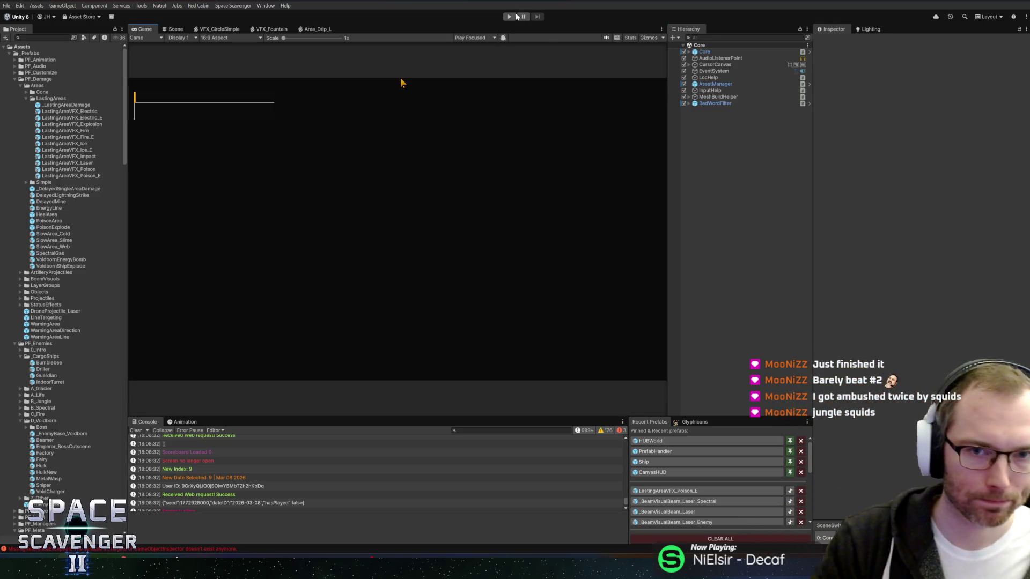
{"action": "left_click", "coordinate": [511, 17]}
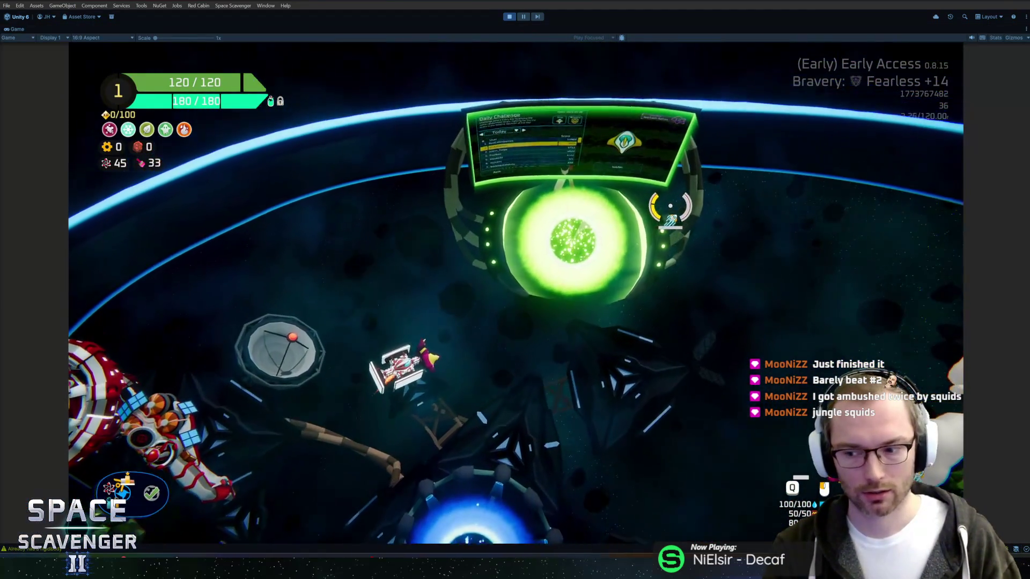
Step: Open today's Daily Challenge leaderboard and preview the ships of the four ranked pilots
{"action": "key", "text": "w"}
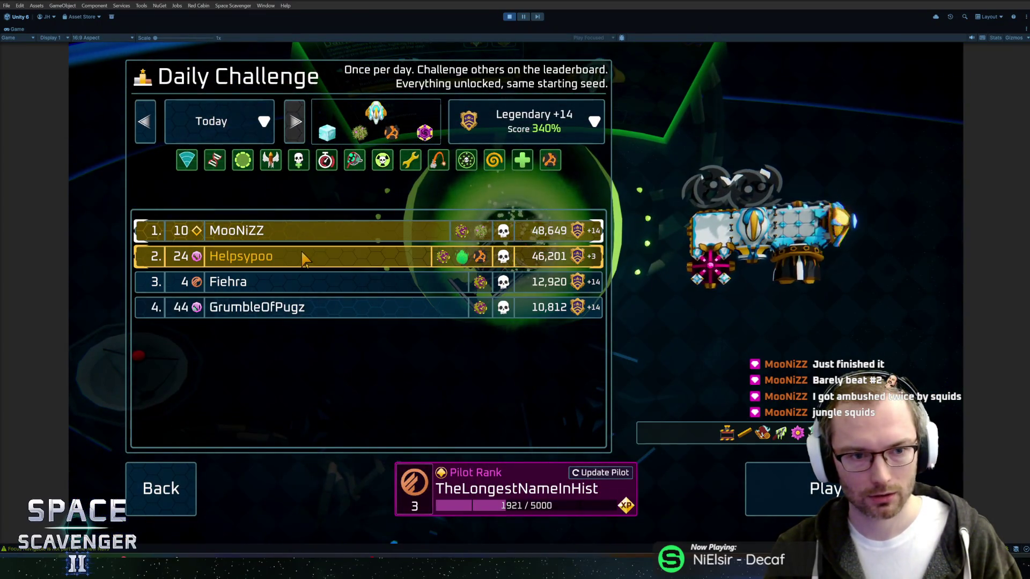
{"action": "left_click", "coordinate": [337, 263]}
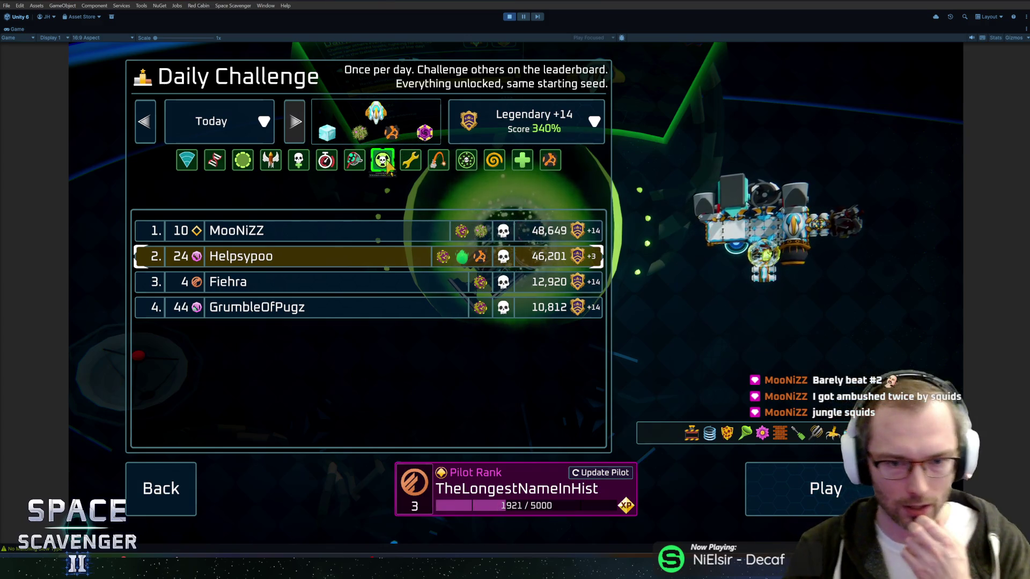
{"action": "left_click", "coordinate": [379, 230]}
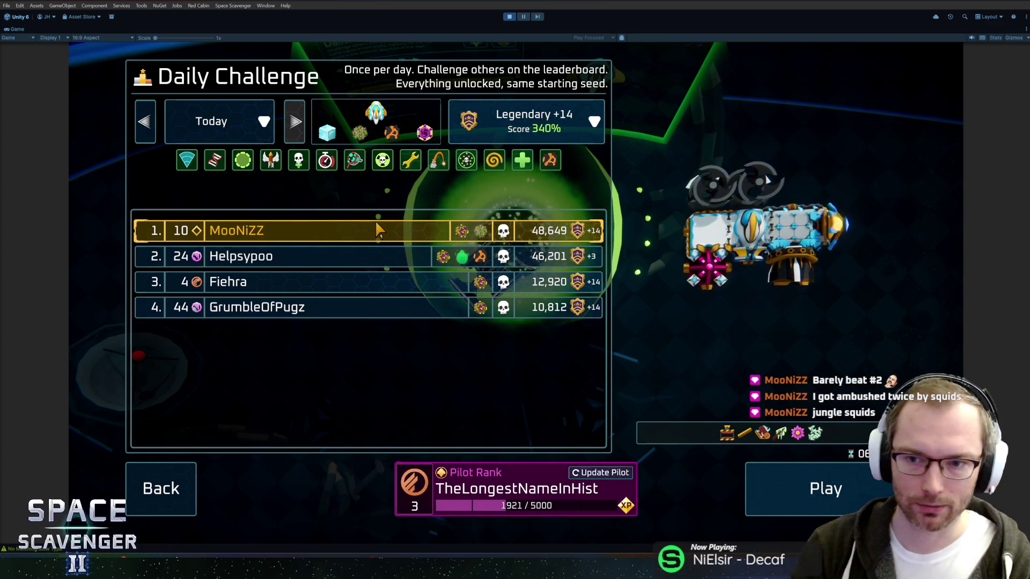
{"action": "left_click", "coordinate": [386, 277]}
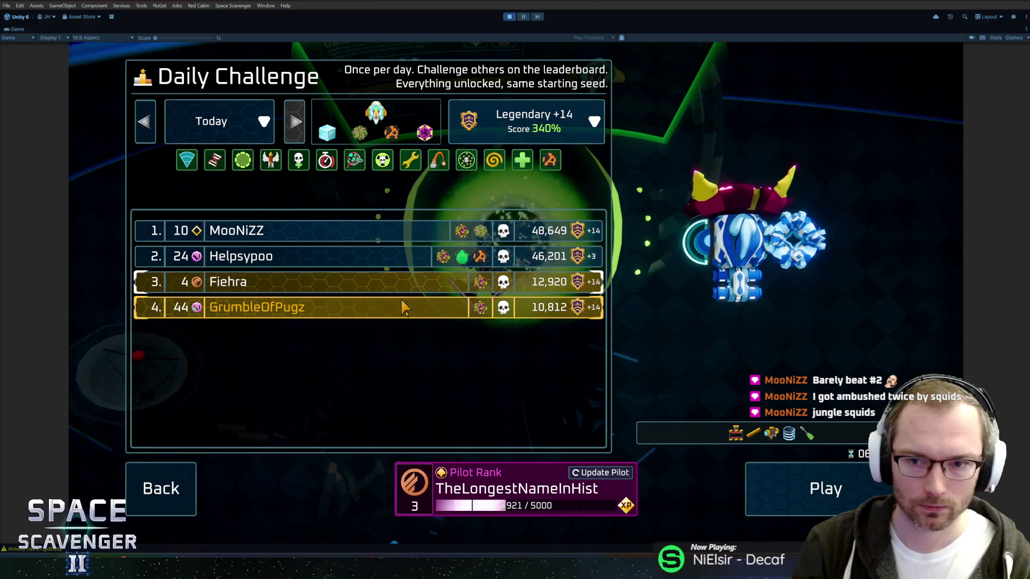
{"action": "left_click", "coordinate": [403, 307]}
{"action": "left_click", "coordinate": [396, 277]}
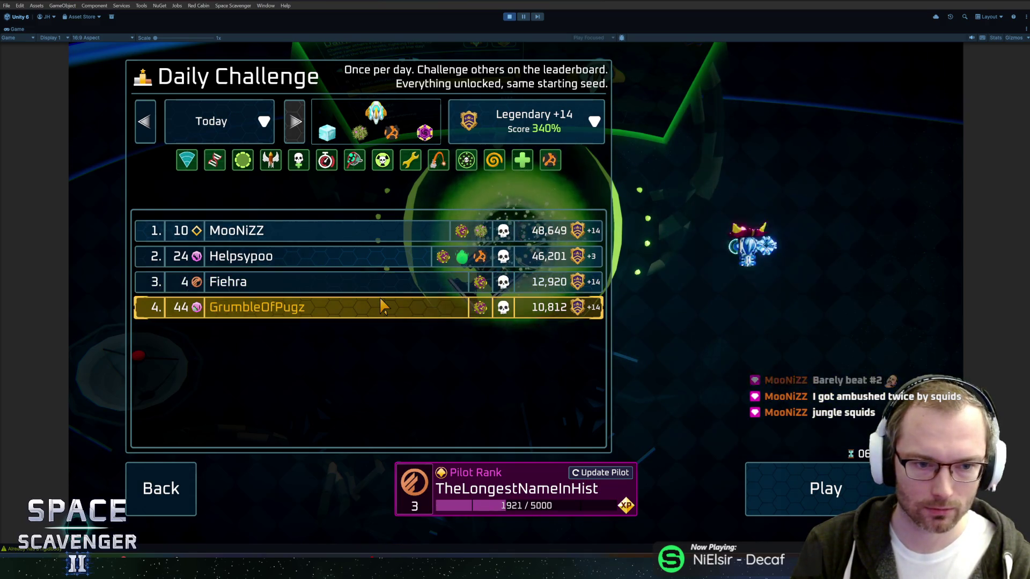
{"action": "left_click", "coordinate": [382, 307]}
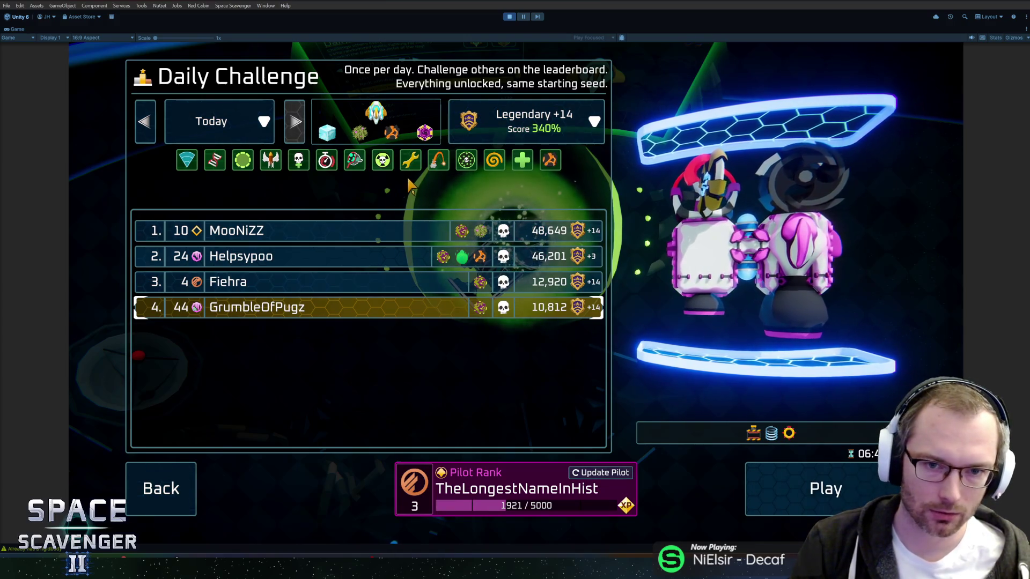
Step: Recheck the first, second and fourth-place loadouts, ending on the 48,649 Legendary +14 leader
{"action": "left_click", "coordinate": [358, 236]}
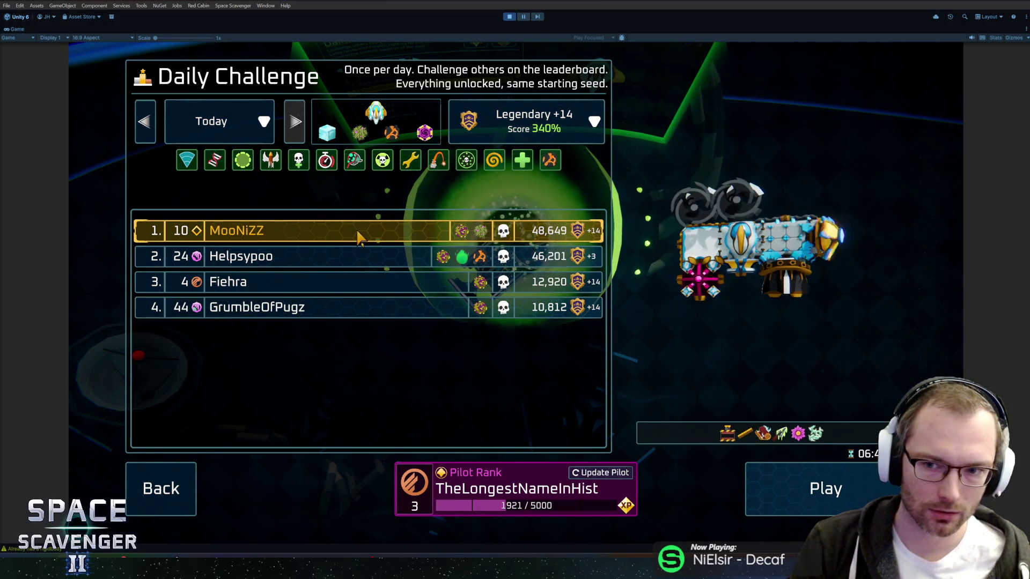
{"action": "left_click", "coordinate": [351, 254]}
{"action": "left_click", "coordinate": [385, 310]}
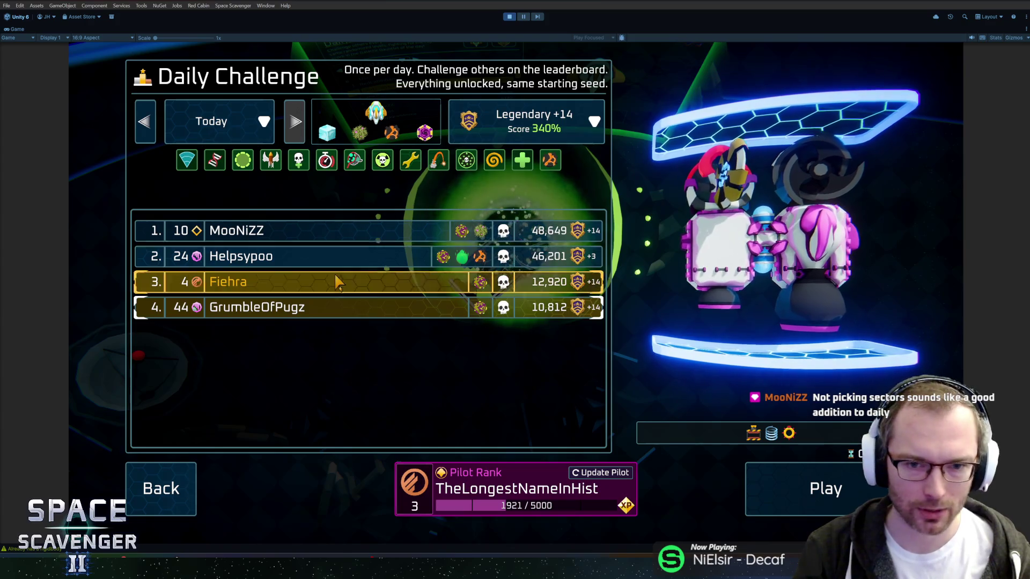
{"action": "left_click", "coordinate": [418, 231]}
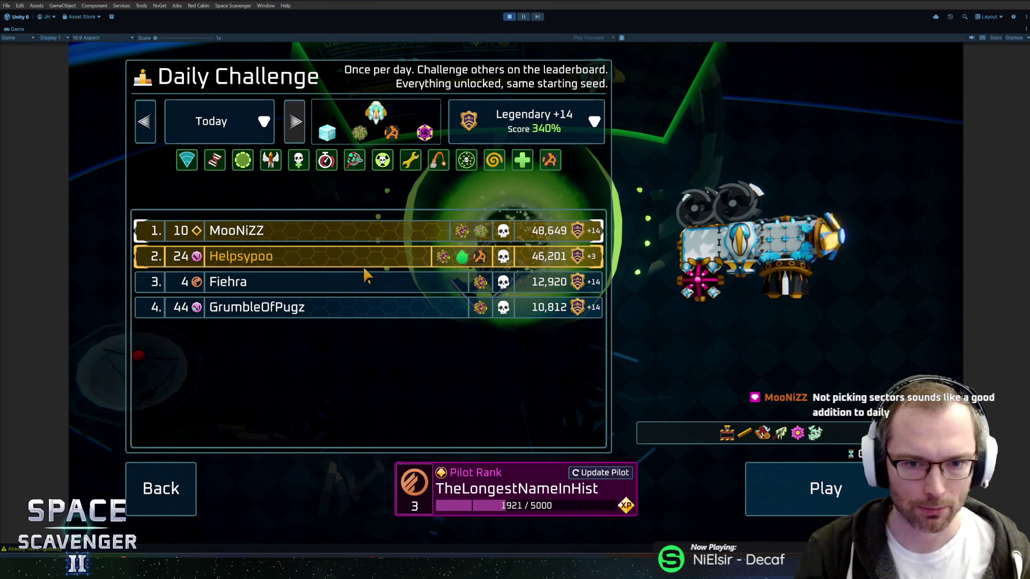
{"action": "mouse_move", "coordinate": [357, 161]}
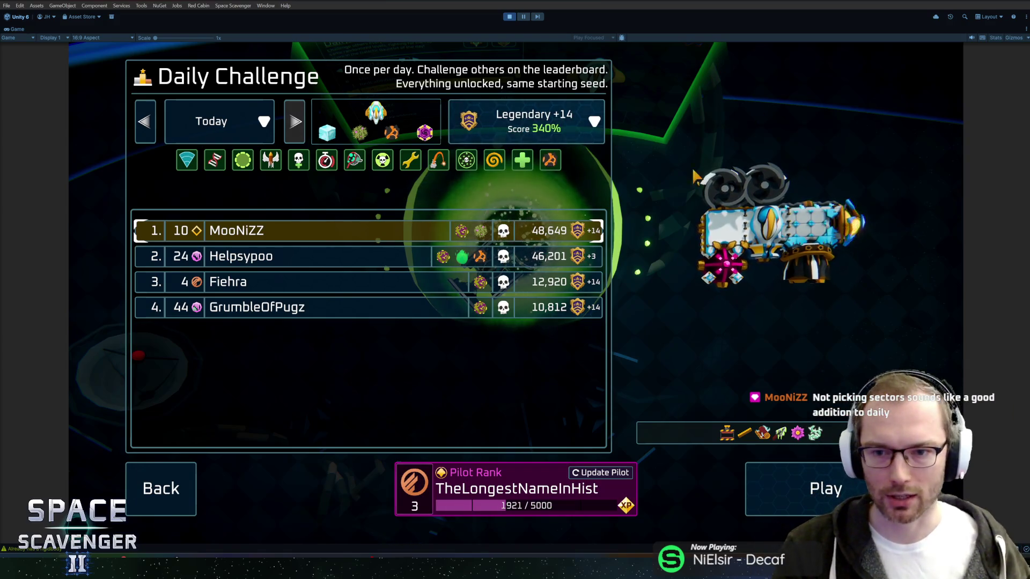
Step: Close Daily Challenge and set the blue portal run's bravery to Heroic +14
{"action": "left_click", "coordinate": [170, 491]}
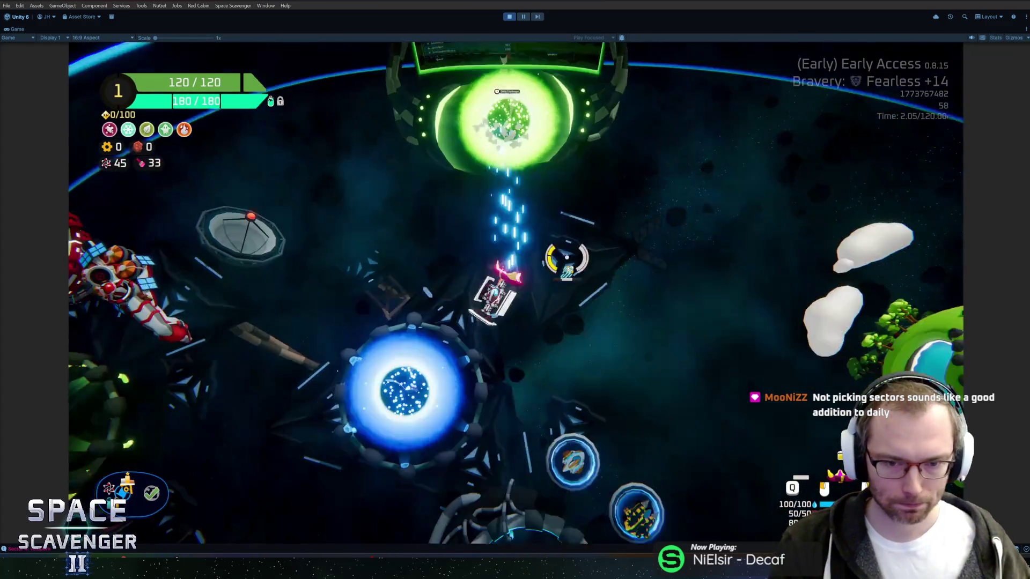
{"action": "key", "text": "f"}
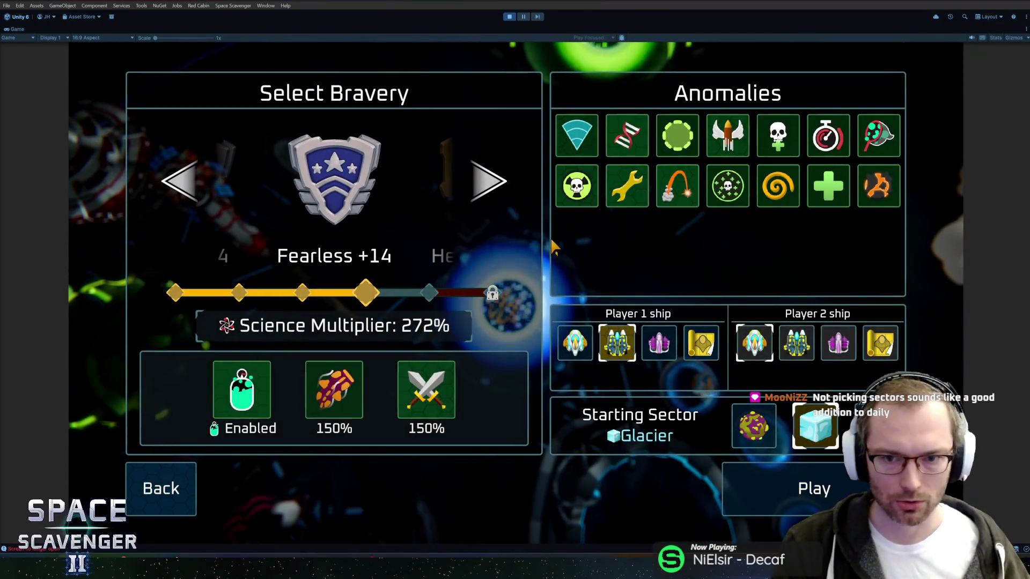
{"action": "left_click", "coordinate": [478, 196]}
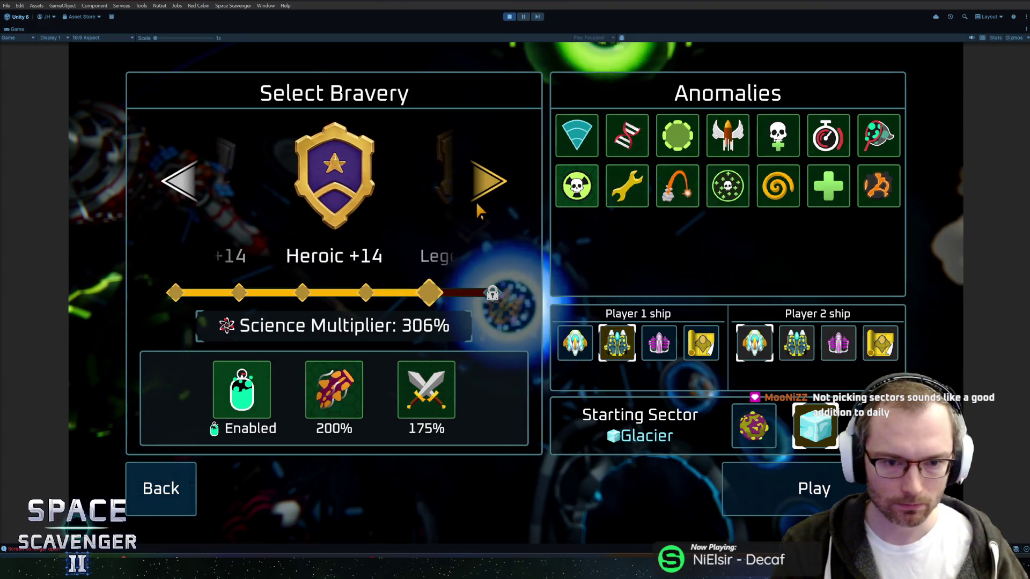
{"action": "left_click", "coordinate": [175, 485]}
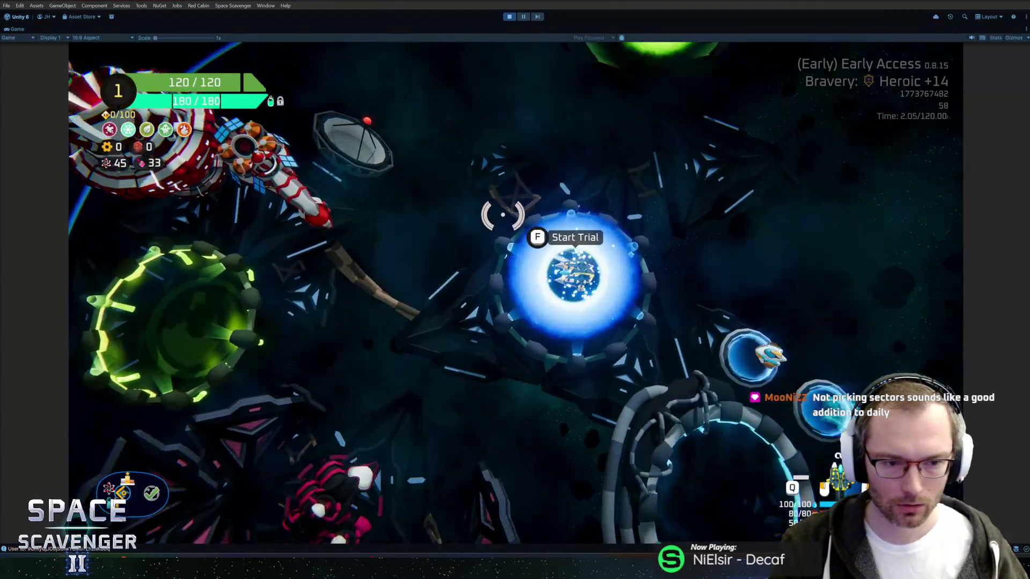
Step: Look through the Science Research list, then stop play mode with Ctrl+P
{"action": "key", "text": "f"}
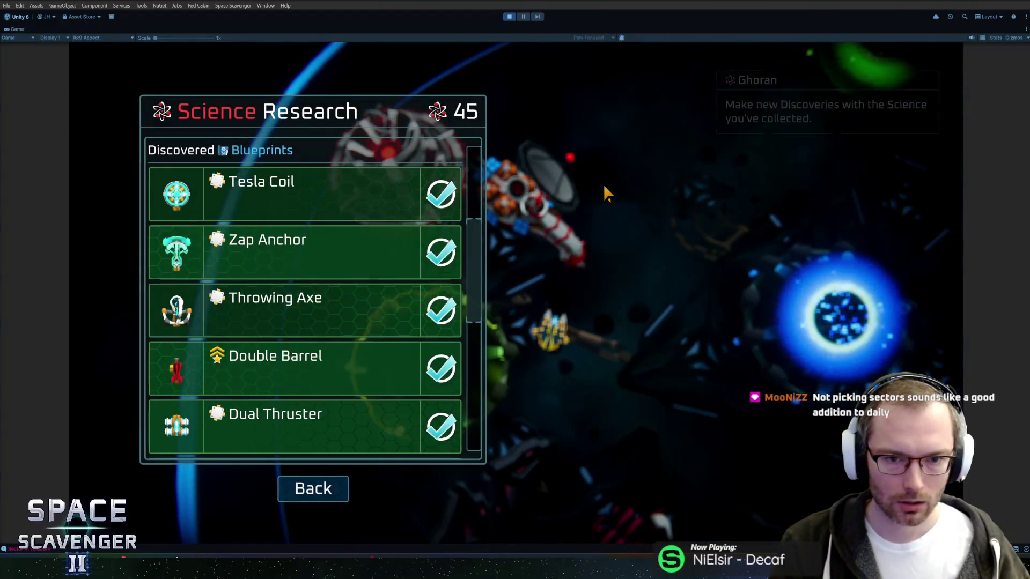
{"action": "scroll", "coordinate": [250, 322], "scroll_direction": "down", "scroll_amount": 6}
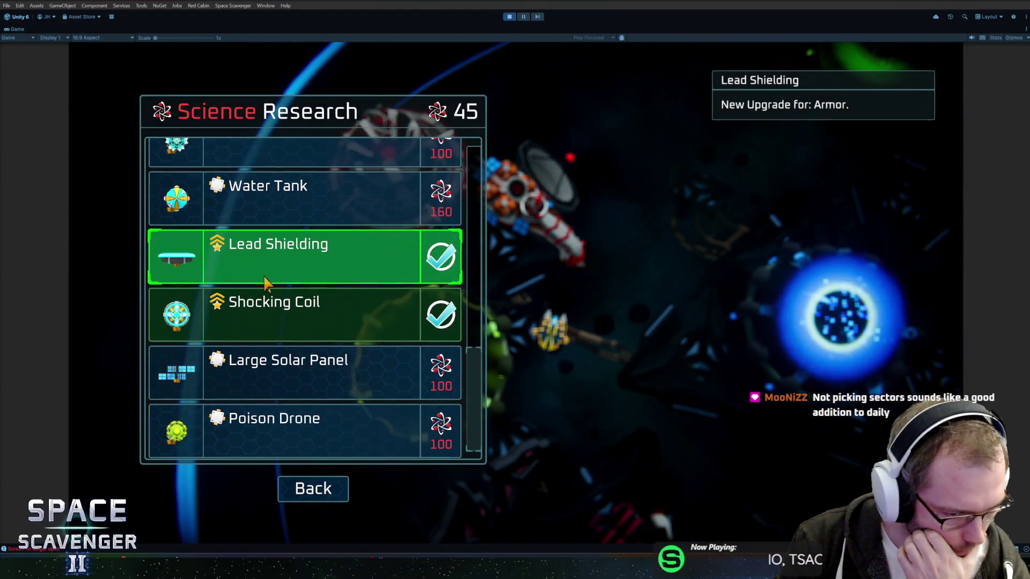
{"action": "left_click", "coordinate": [313, 489]}
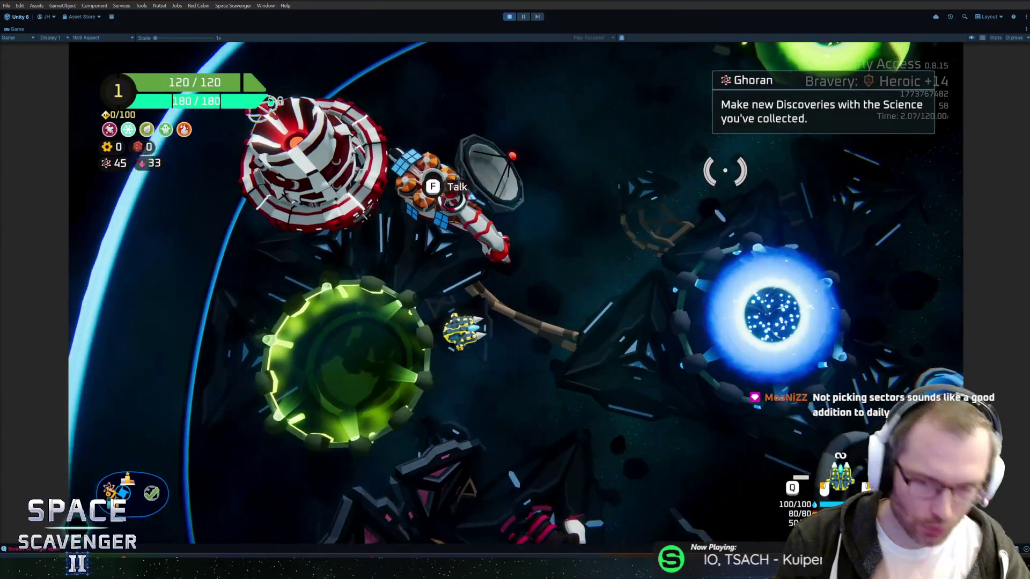
{"action": "key", "text": "ctrl+p"}
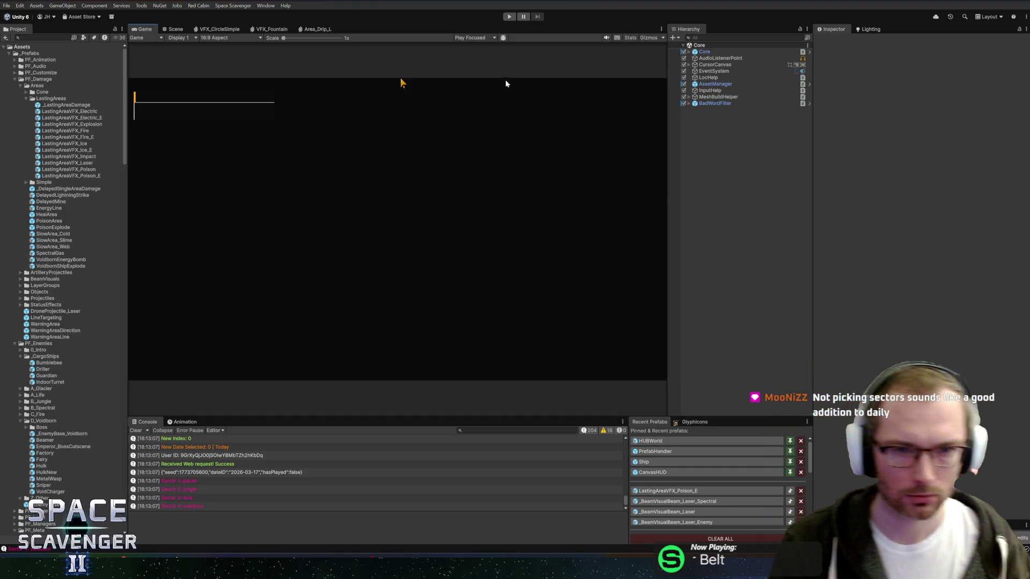
{"action": "left_click", "coordinate": [724, 53]}
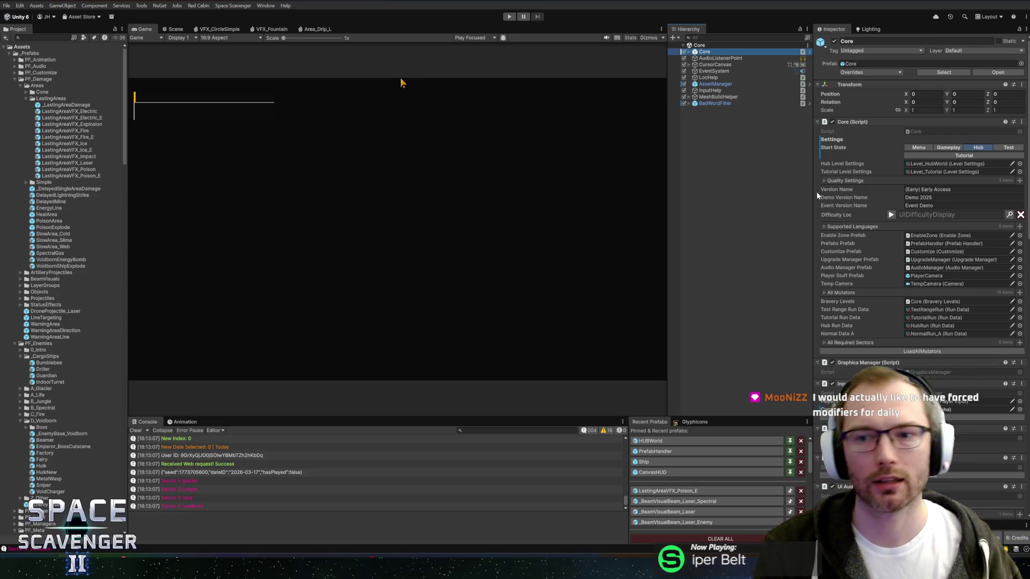
{"action": "left_click_drag", "start_coordinate": [811, 192], "coordinate": [808, 192]}
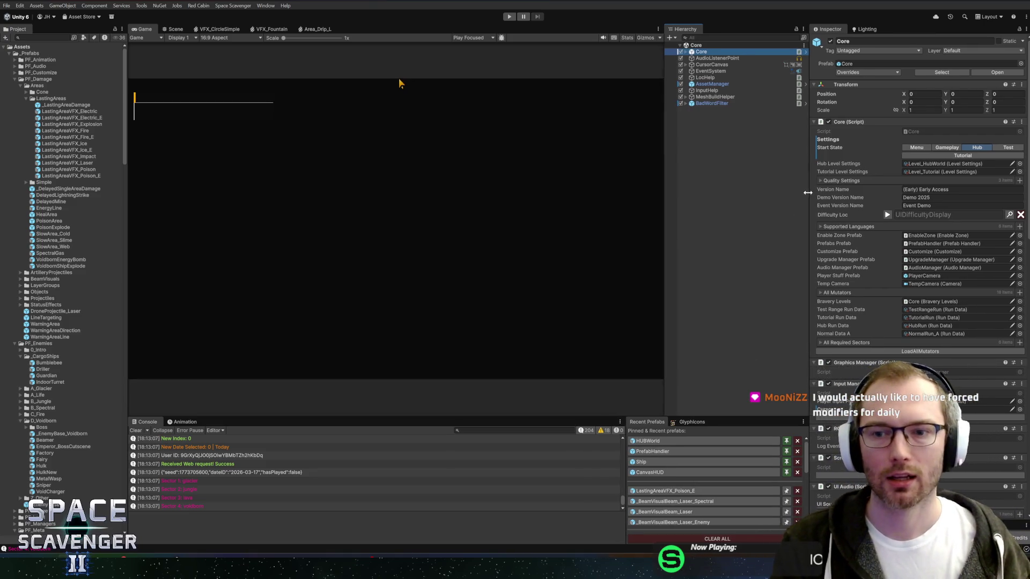
{"action": "left_click_drag", "start_coordinate": [664, 274], "coordinate": [646, 273]}
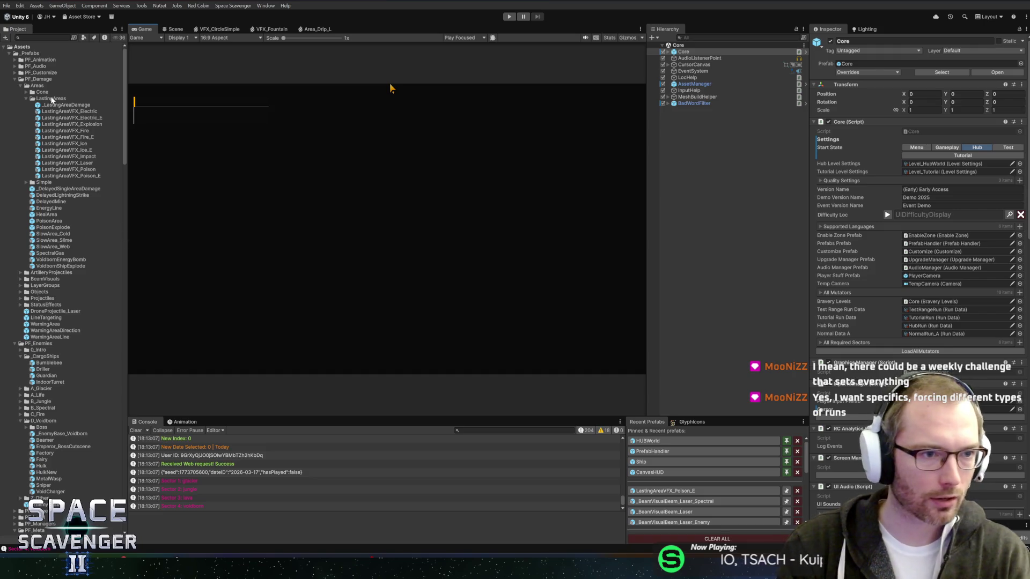
Step: Browse the LastingAreas VFX prefabs and bring up the Area_Drip_L effect graph
{"action": "double_click", "coordinate": [52, 99]}
{"action": "key", "text": "Down"}
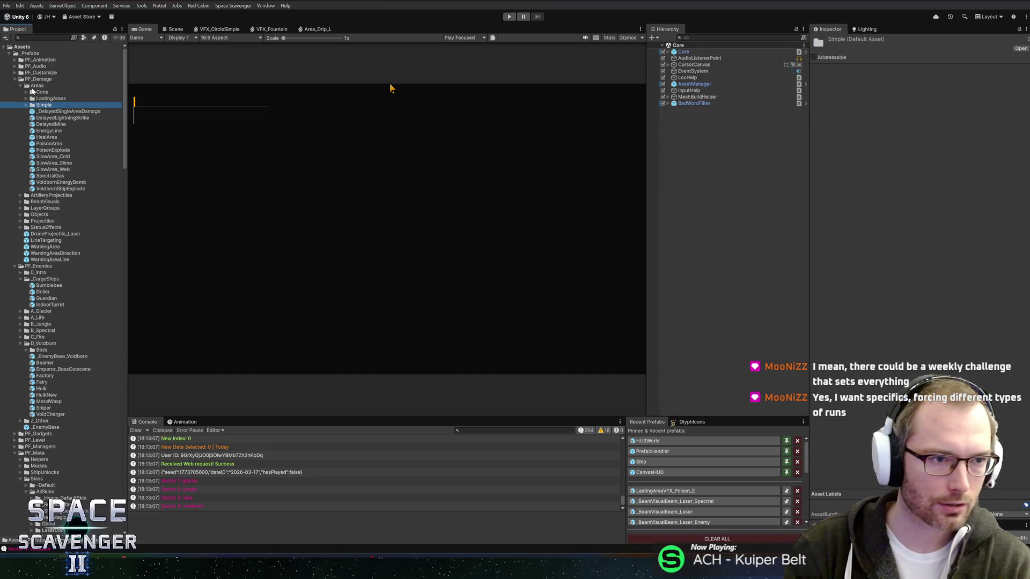
{"action": "left_click", "coordinate": [33, 92]}
{"action": "key", "text": "Down"}
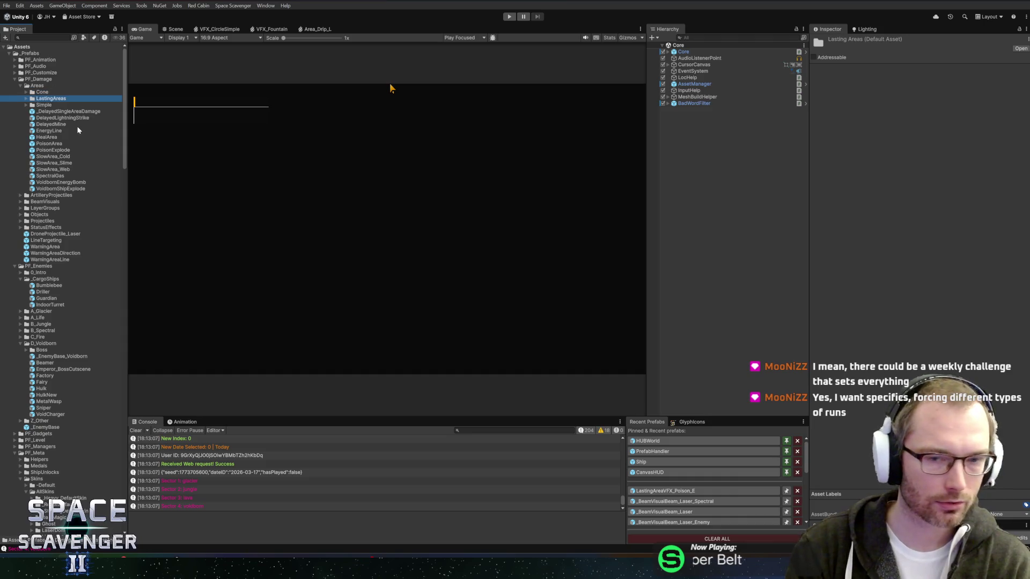
{"action": "key", "text": "Right"}
{"action": "left_click", "coordinate": [75, 117]}
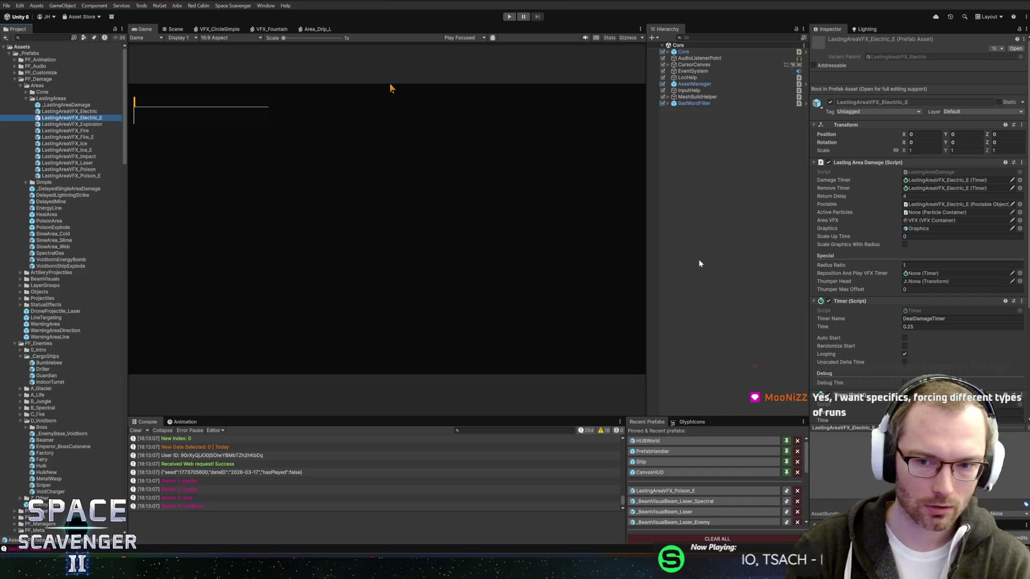
{"action": "left_click_drag", "start_coordinate": [646, 250], "coordinate": [645, 250]}
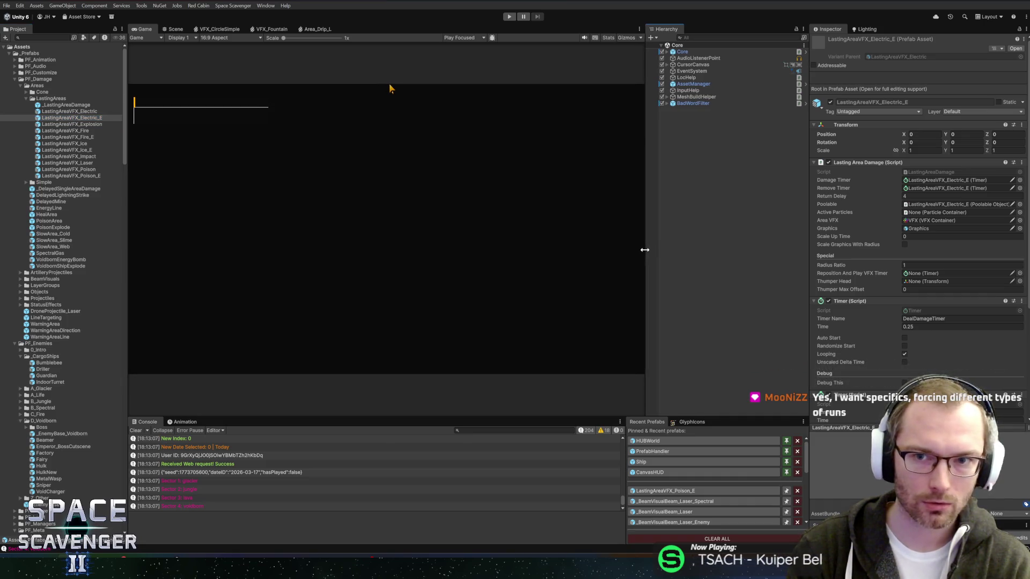
{"action": "left_click_drag", "start_coordinate": [519, 405], "coordinate": [519, 382]}
{"action": "left_click", "coordinate": [175, 29]}
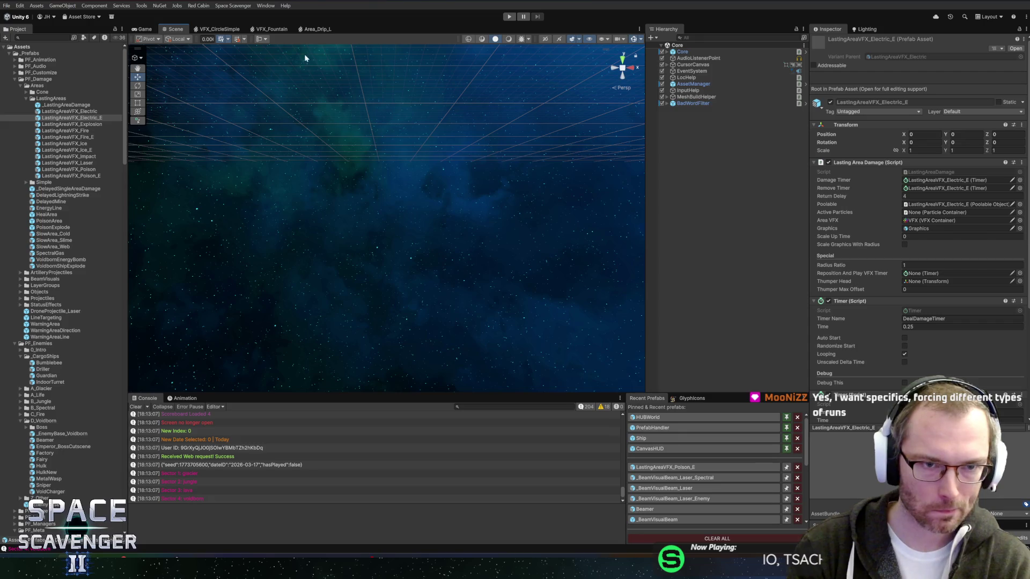
{"action": "left_click", "coordinate": [319, 30]}
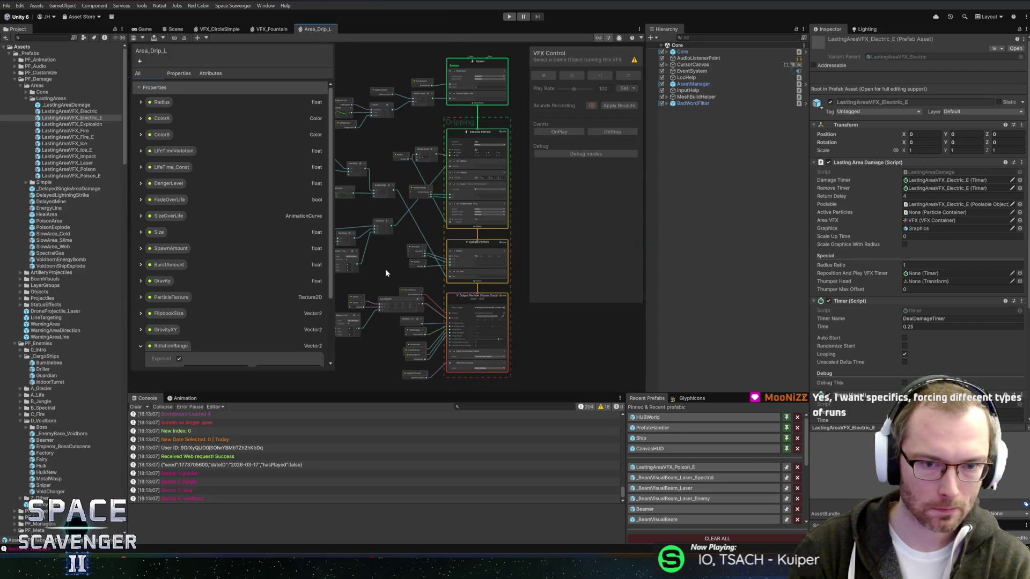
{"action": "scroll", "coordinate": [385, 271], "scroll_direction": "up", "scroll_amount": 4}
{"action": "mouse_move", "coordinate": [414, 247]}
{"action": "left_mouse_down"}
{"action": "mouse_move", "coordinate": [324, 247]}
{"action": "mouse_move", "coordinate": [386, 300]}
{"action": "left_mouse_up"}
Step: Set Drip's LifeTime_Const to 0.3 in LastingAreaVFX_Poison_E, apply it to the prefab, and exit
{"action": "left_click", "coordinate": [666, 468]}
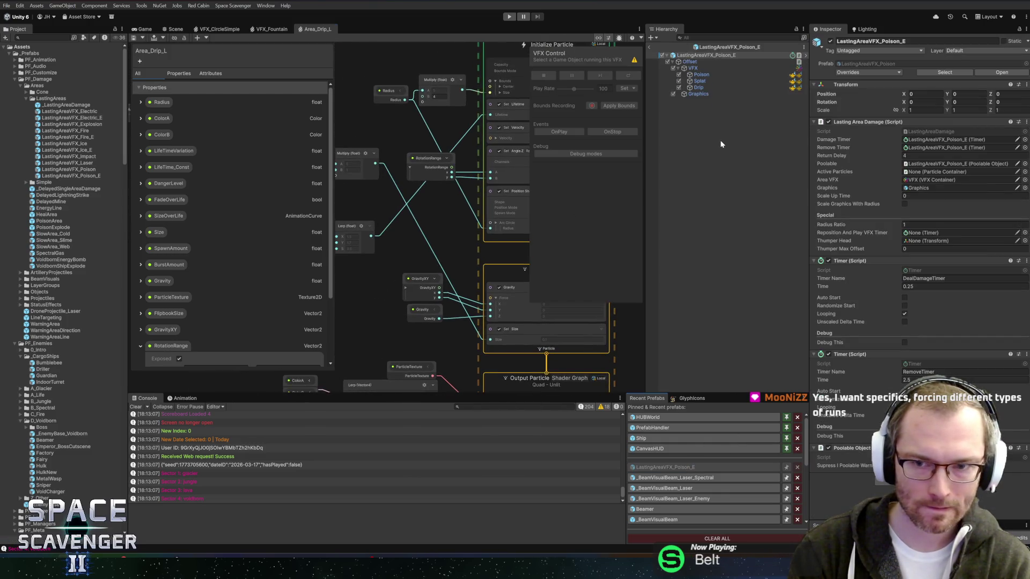
{"action": "left_click", "coordinate": [703, 87]}
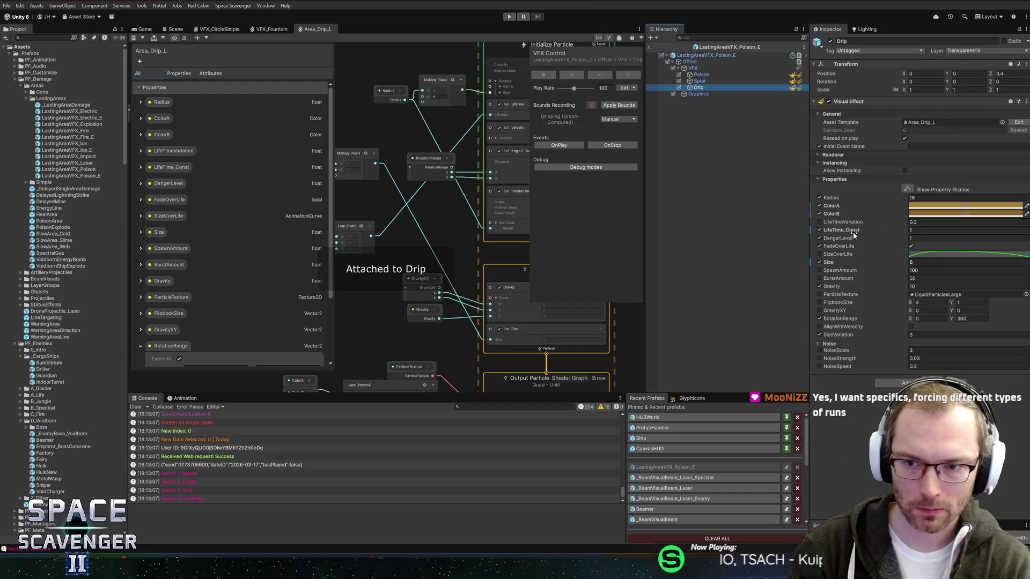
{"action": "left_click", "coordinate": [915, 229]}
{"action": "type", "text": "0.3"}
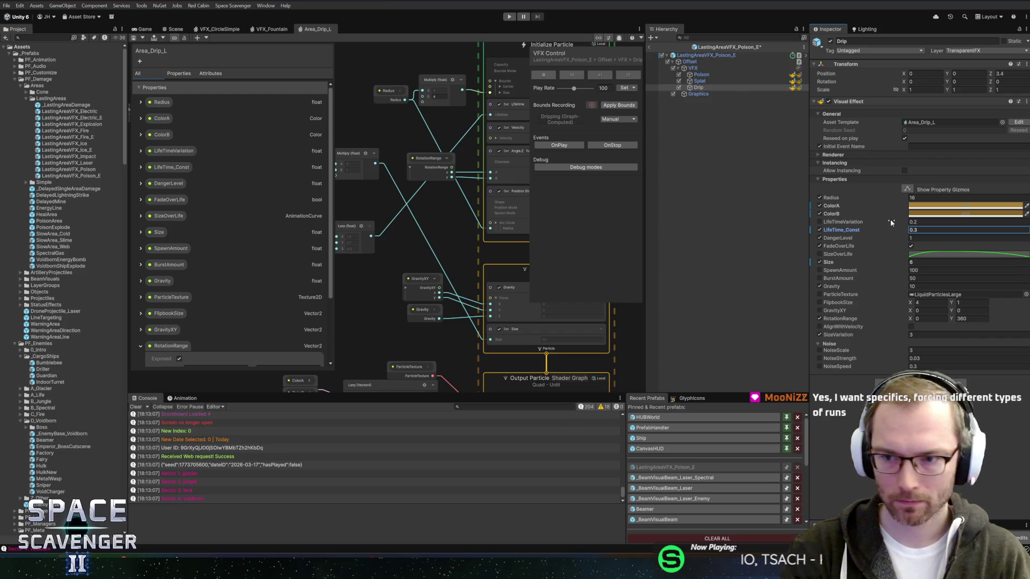
{"action": "right_click", "coordinate": [848, 231]}
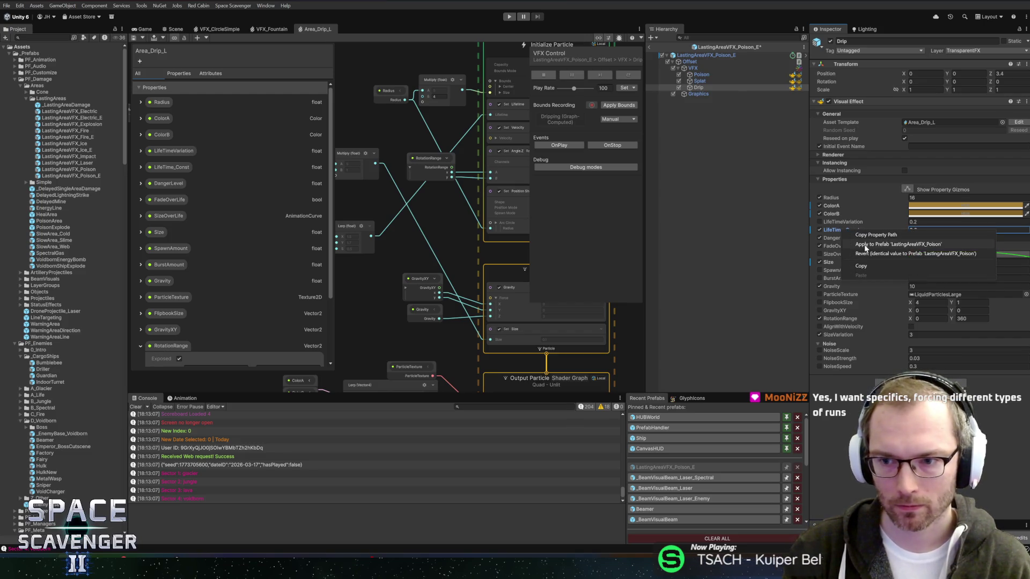
{"action": "left_click", "coordinate": [865, 246]}
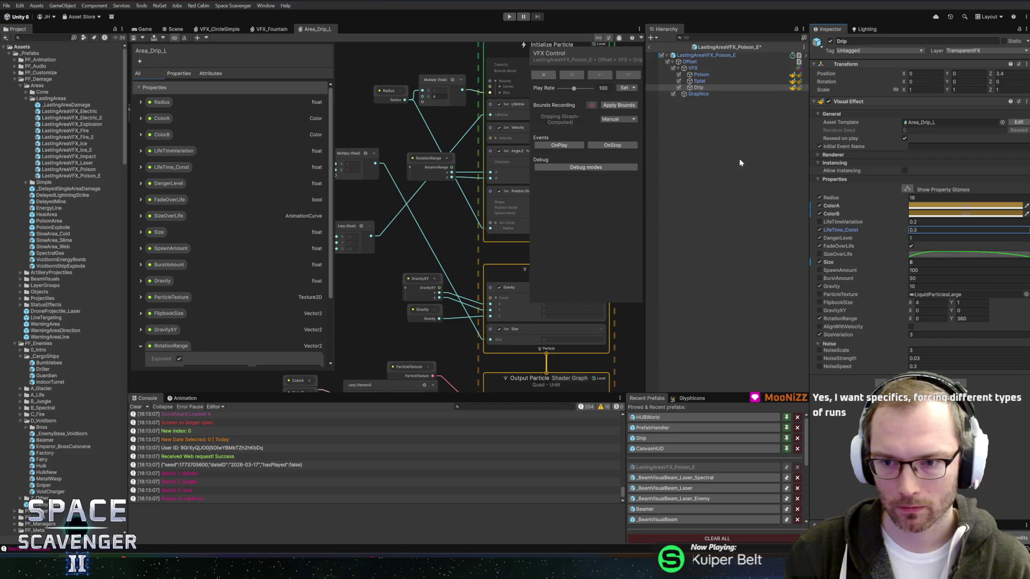
{"action": "left_click", "coordinate": [650, 47]}
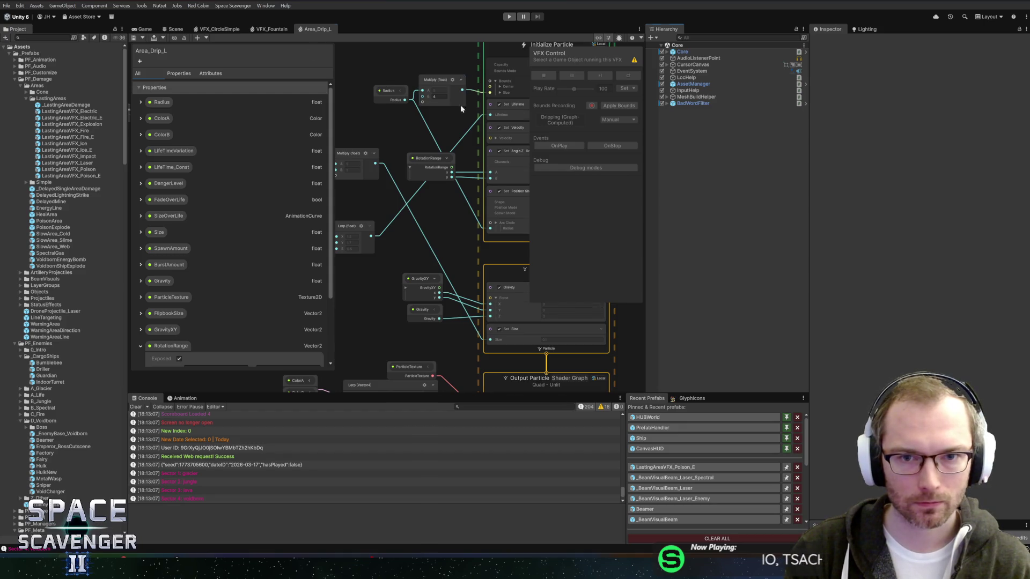
Step: Close VFX Control, toggle the Blackboard, and view then hide Graph Debug Information
{"action": "key", "text": "a"}
{"action": "scroll", "coordinate": [407, 169], "scroll_direction": "down", "scroll_amount": 1}
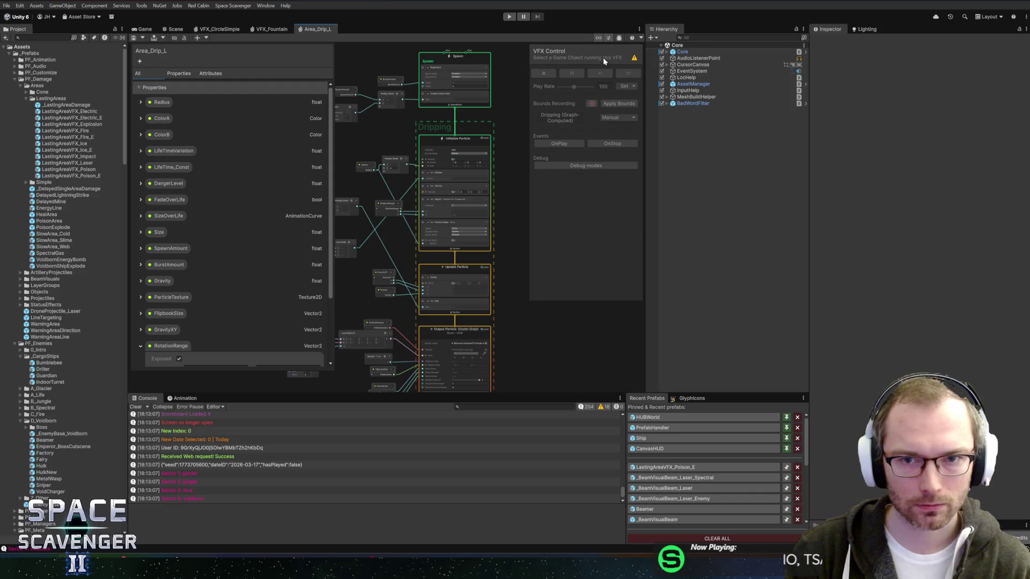
{"action": "left_click", "coordinate": [607, 40]}
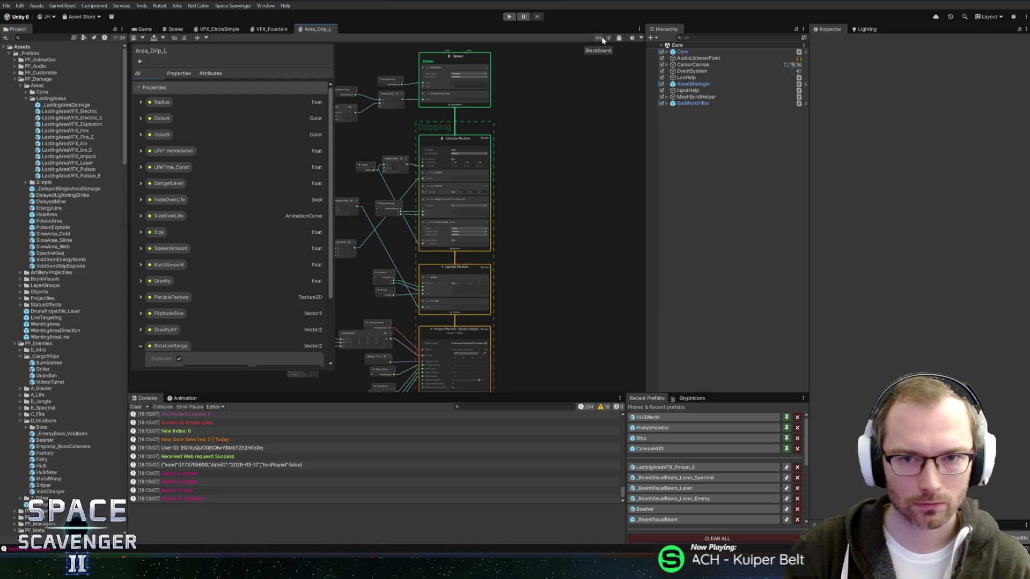
{"action": "left_click", "coordinate": [602, 40]}
{"action": "left_click", "coordinate": [601, 40]}
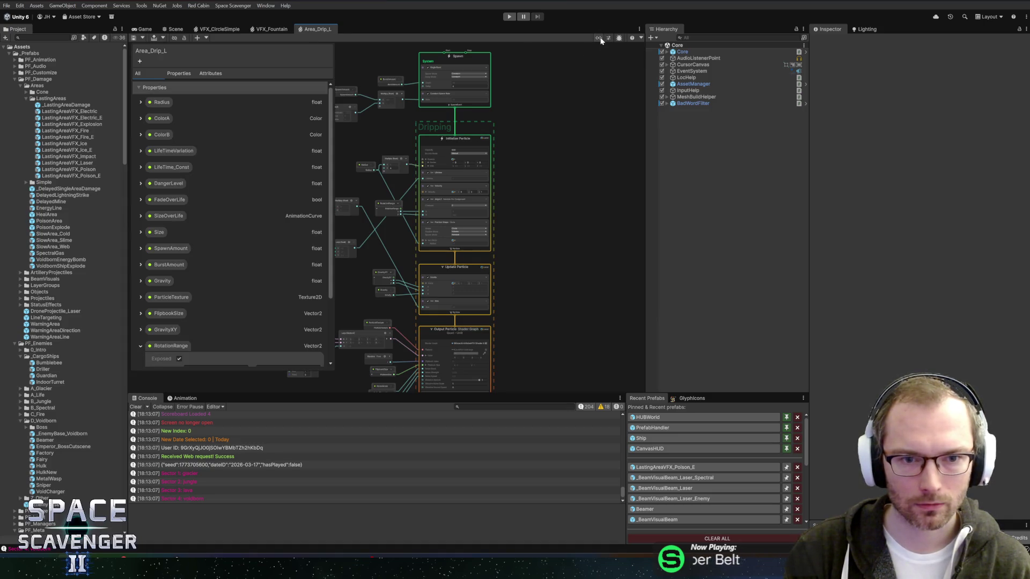
{"action": "mouse_move", "coordinate": [543, 173]}
{"action": "left_mouse_down"}
{"action": "mouse_move", "coordinate": [678, 202]}
{"action": "mouse_move", "coordinate": [727, 201]}
{"action": "left_mouse_up"}
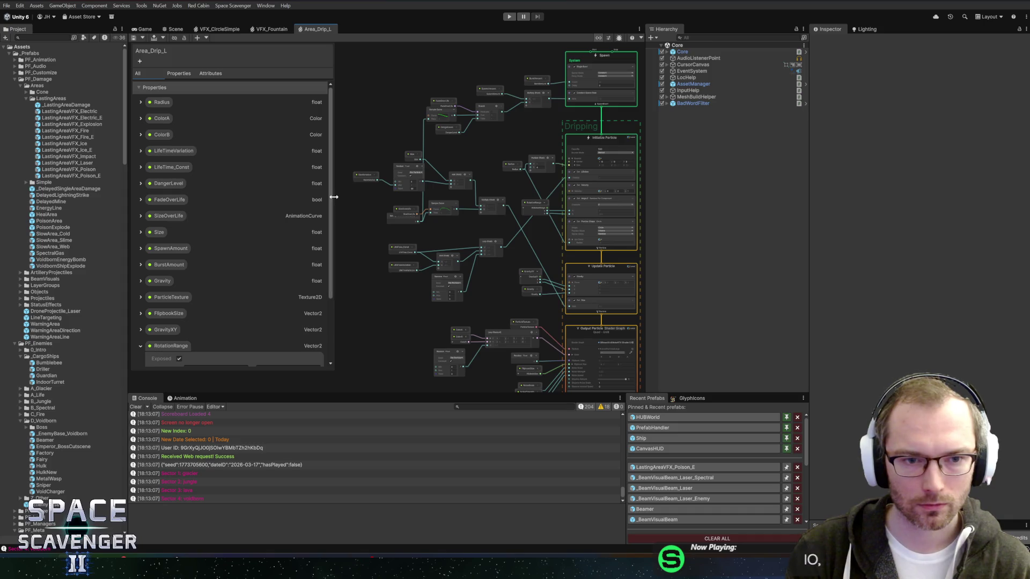
{"action": "left_click_drag", "start_coordinate": [333, 197], "coordinate": [261, 199]}
{"action": "key", "text": "a"}
{"action": "left_click", "coordinate": [609, 39]}
{"action": "mouse_move", "coordinate": [294, 92]}
{"action": "left_mouse_down"}
{"action": "mouse_move", "coordinate": [474, 88]}
{"action": "mouse_move", "coordinate": [369, 70]}
{"action": "left_mouse_up"}
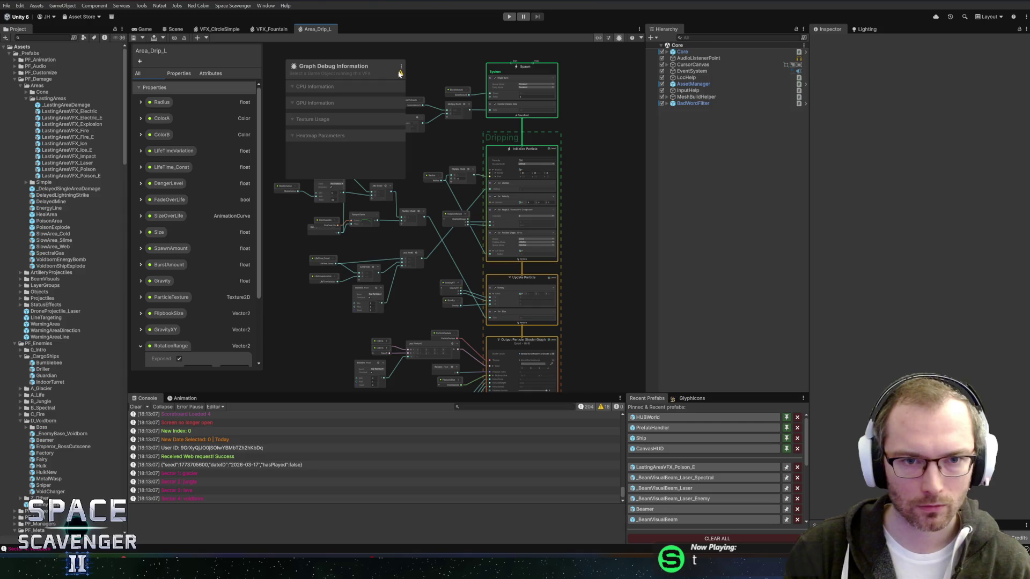
{"action": "left_click", "coordinate": [609, 39]}
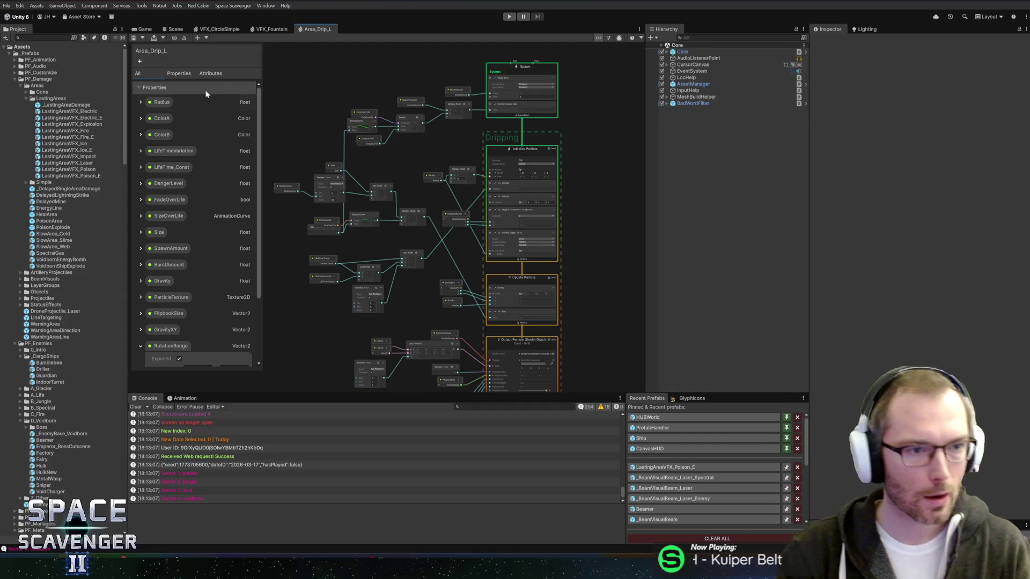
Step: Collapse LastingAreas and close the Area_Drip_L, VFX_Fountain and VFX_CircleSimple graph tabs
{"action": "left_click", "coordinate": [56, 103]}
{"action": "double_click", "coordinate": [54, 104]}
{"action": "left_click", "coordinate": [47, 105]}
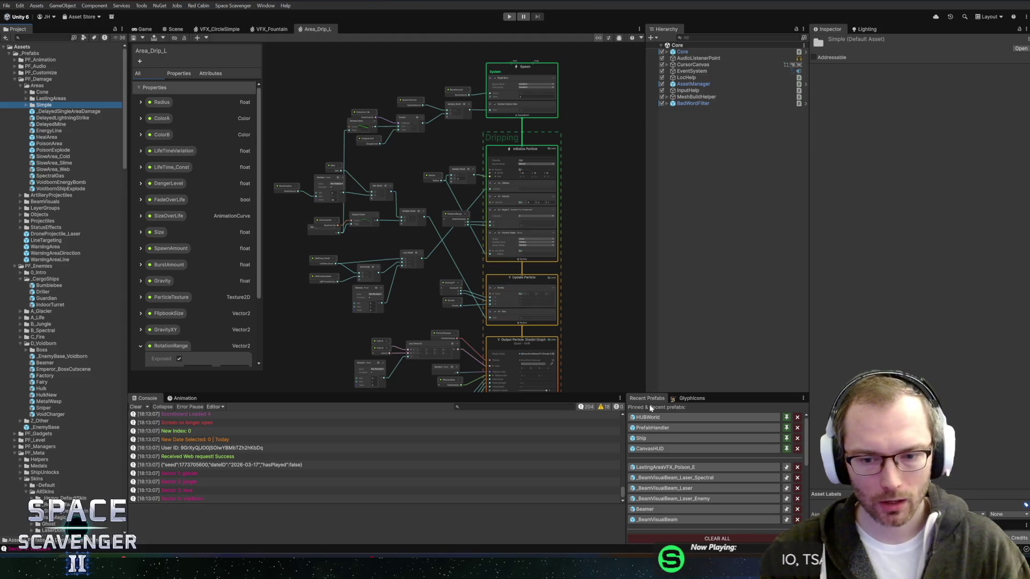
{"action": "middle_click", "coordinate": [306, 31]}
{"action": "middle_click", "coordinate": [271, 28]}
{"action": "middle_click", "coordinate": [218, 29]}
Step: Clear the console, then in GitHub Desktop discard the ScavUtil.cs scoreboard changes
{"action": "left_click", "coordinate": [136, 407]}
{"action": "key", "text": "alt+Tab"}
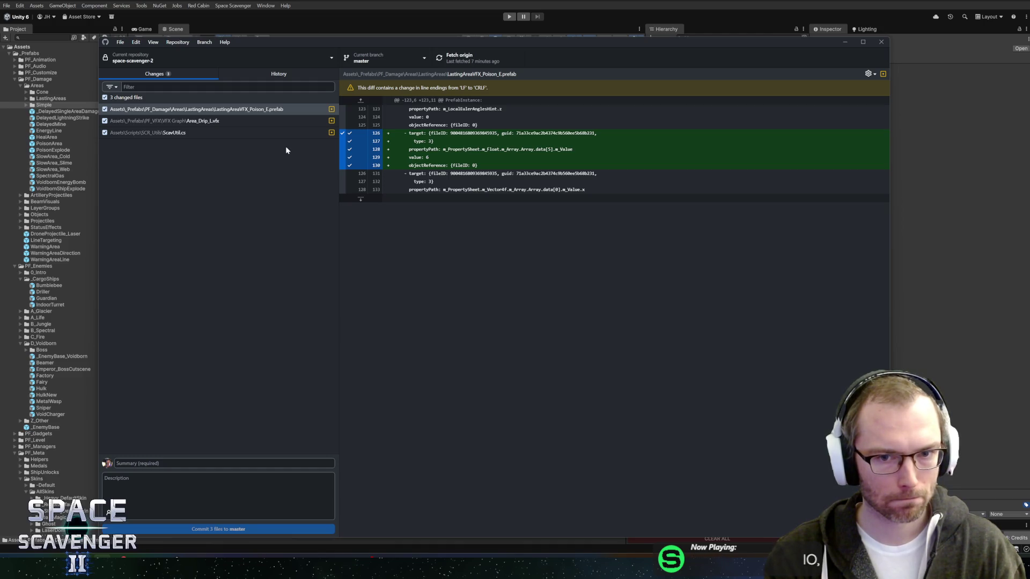
{"action": "left_click", "coordinate": [206, 132]}
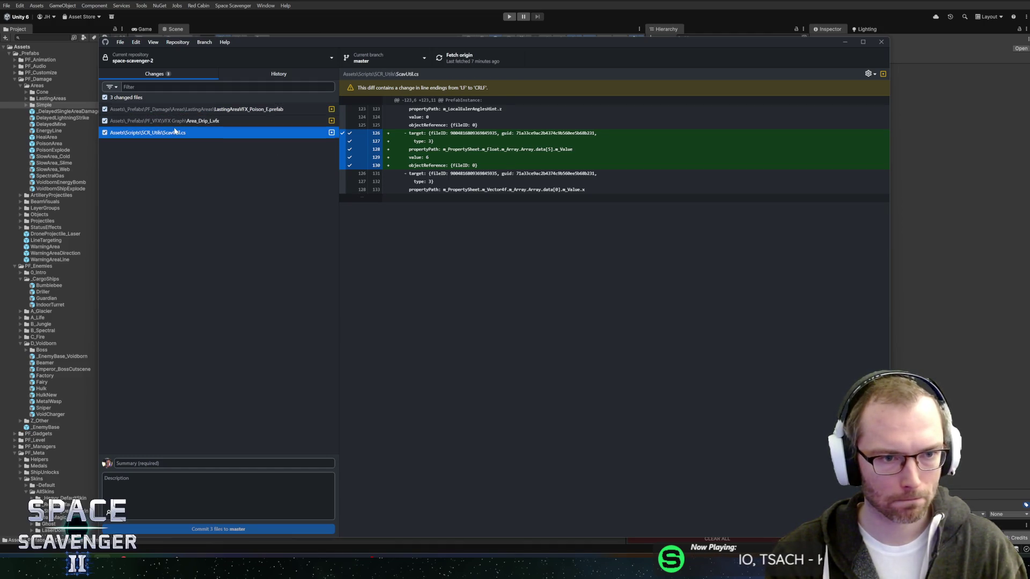
{"action": "left_click", "coordinate": [177, 122]}
{"action": "left_click", "coordinate": [176, 134]}
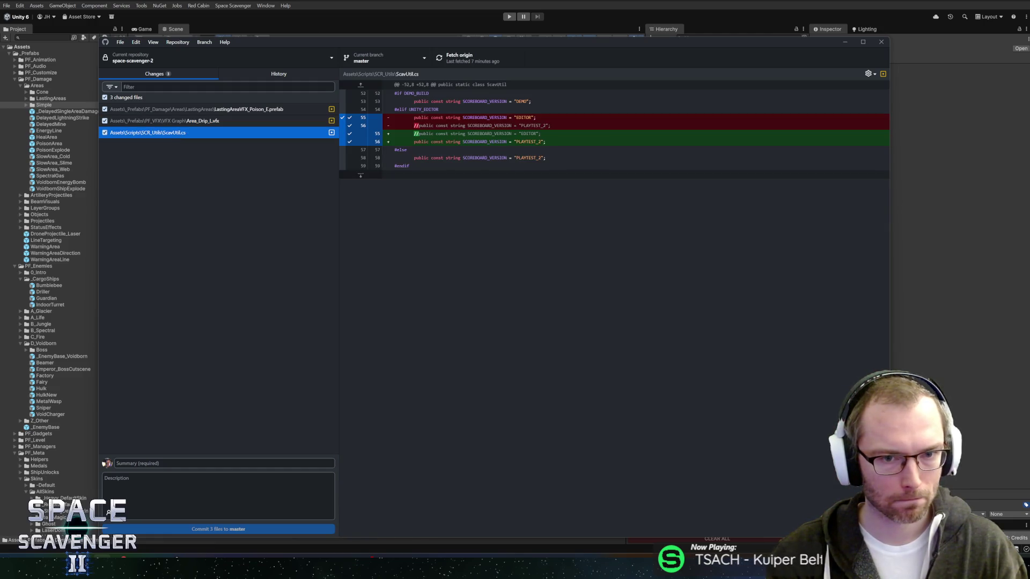
{"action": "right_click", "coordinate": [223, 133]}
{"action": "left_click", "coordinate": [236, 143]}
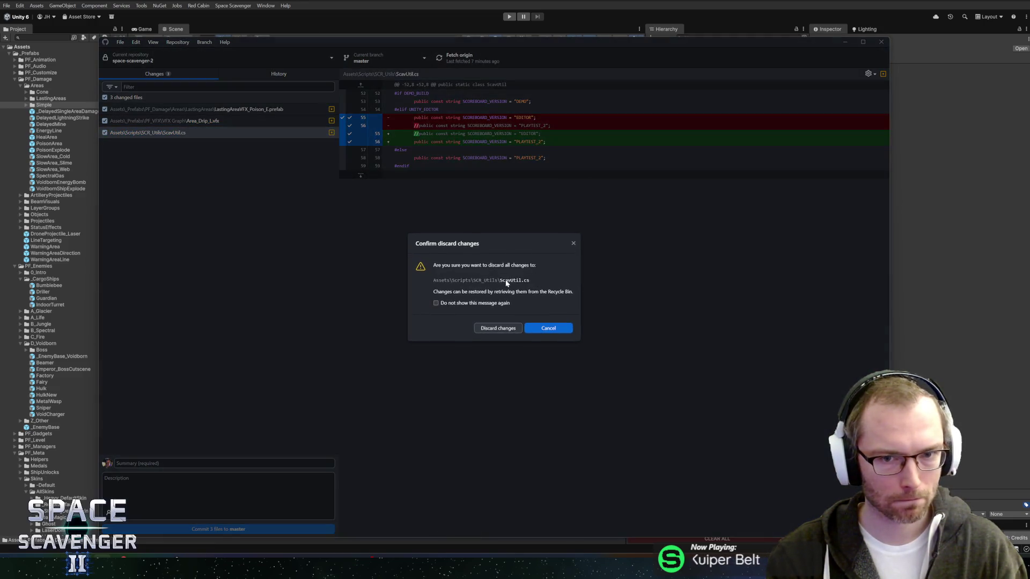
{"action": "left_click", "coordinate": [502, 329]}
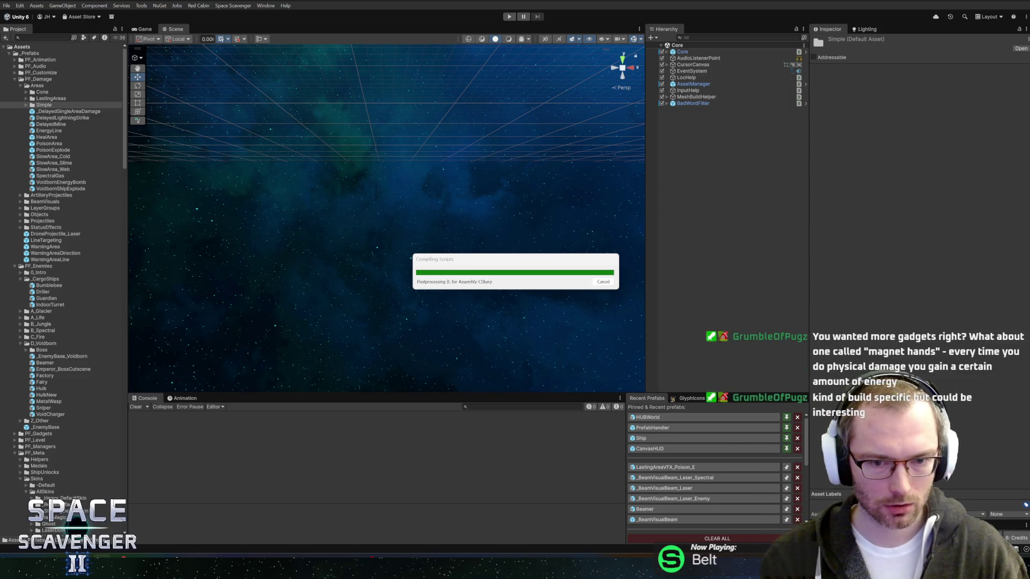
Step: Select Core and switch its Start State from Hub to Menu
{"action": "left_click", "coordinate": [687, 52]}
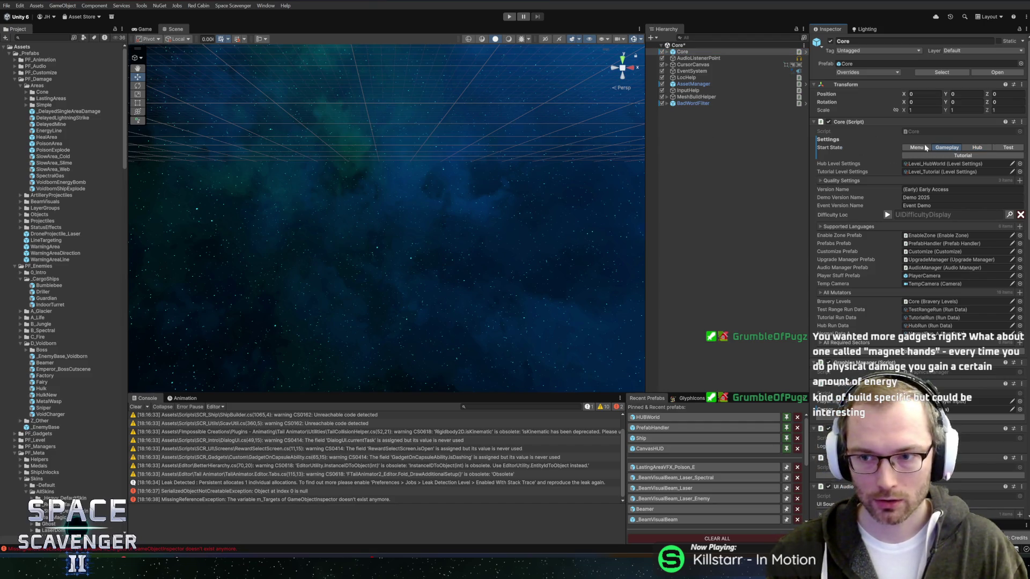
{"action": "left_click", "coordinate": [7, 5]}
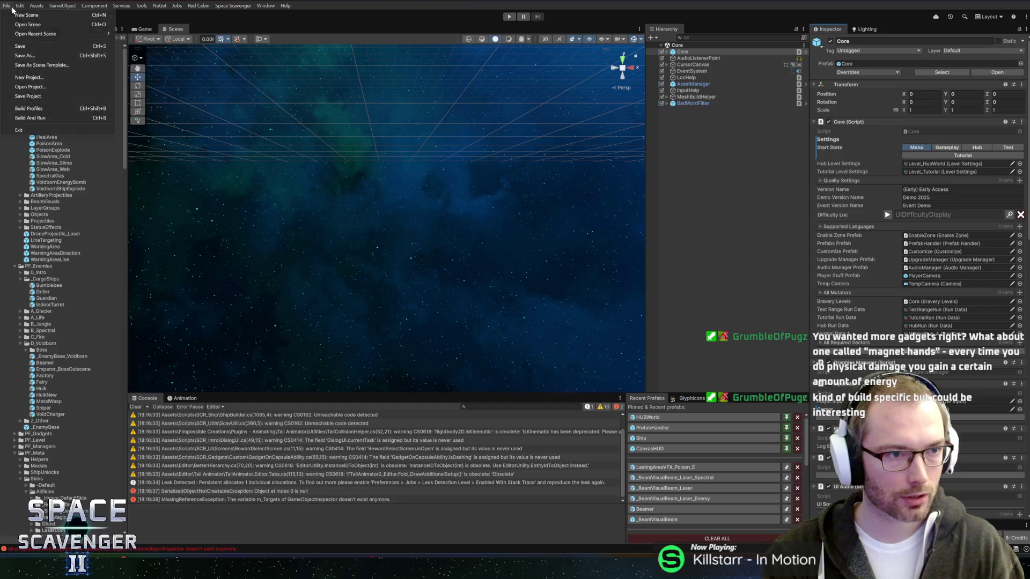
Step: Raise the Windows build version from 0.8.15 to 0.8.16, build, then bring up the HacknPlan board
{"action": "left_click", "coordinate": [29, 108]}
{"action": "left_click", "coordinate": [455, 243]}
{"action": "double_click", "coordinate": [432, 239]}
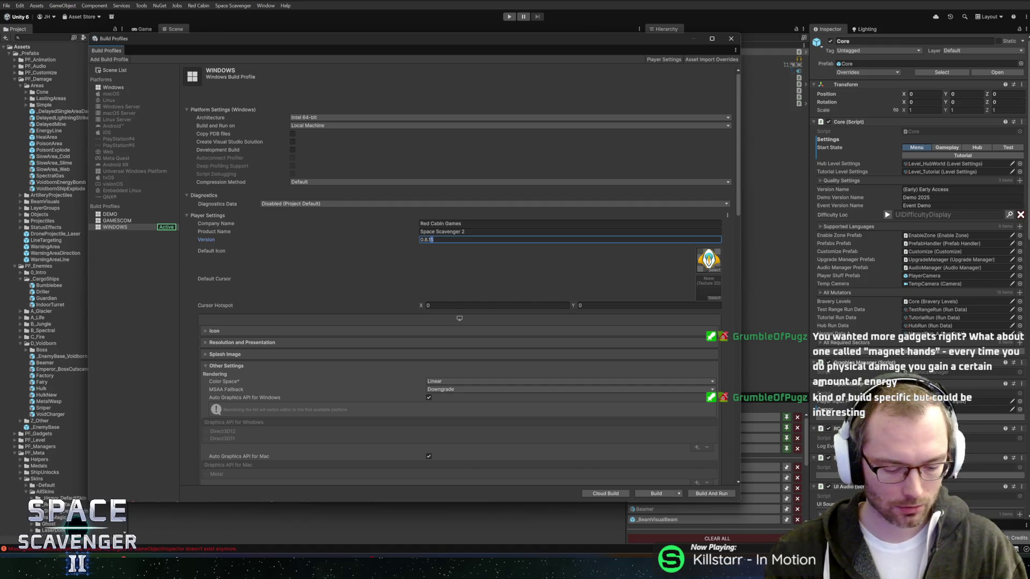
{"action": "type", "text": "16"}
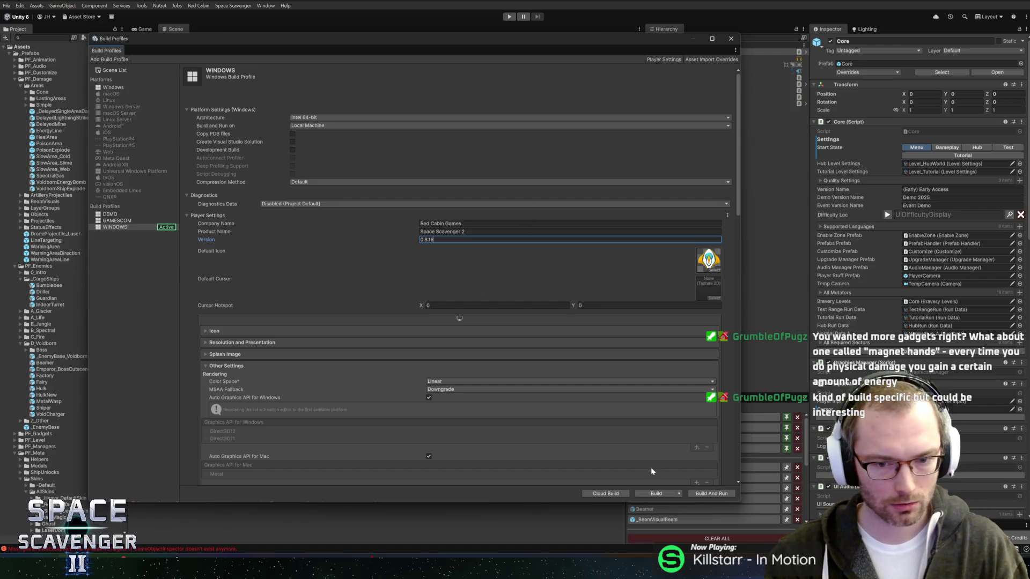
{"action": "left_click", "coordinate": [657, 494]}
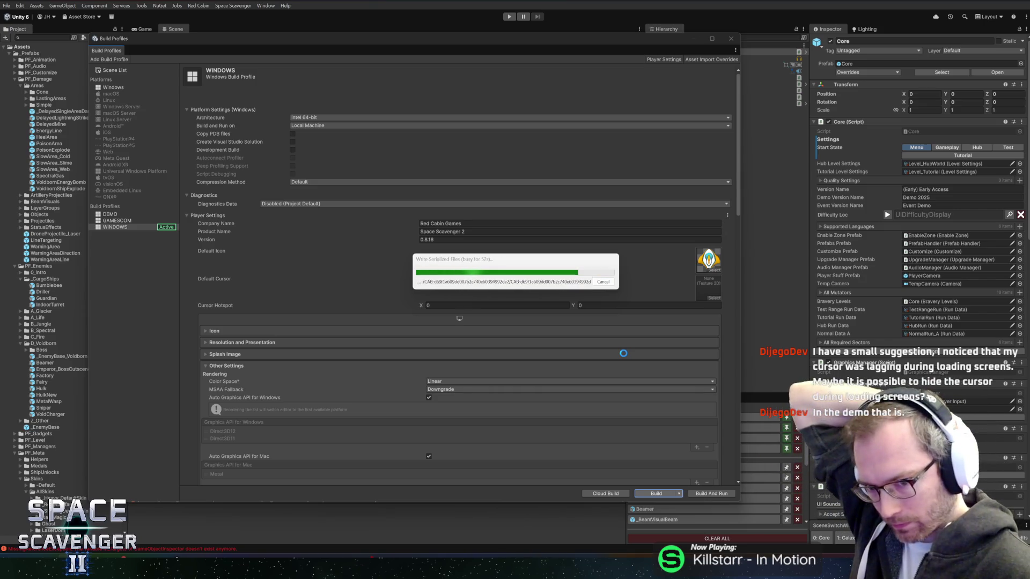
{"action": "mouse_move", "coordinate": [175, 552]}
{"action": "left_click", "coordinate": [241, 521]}
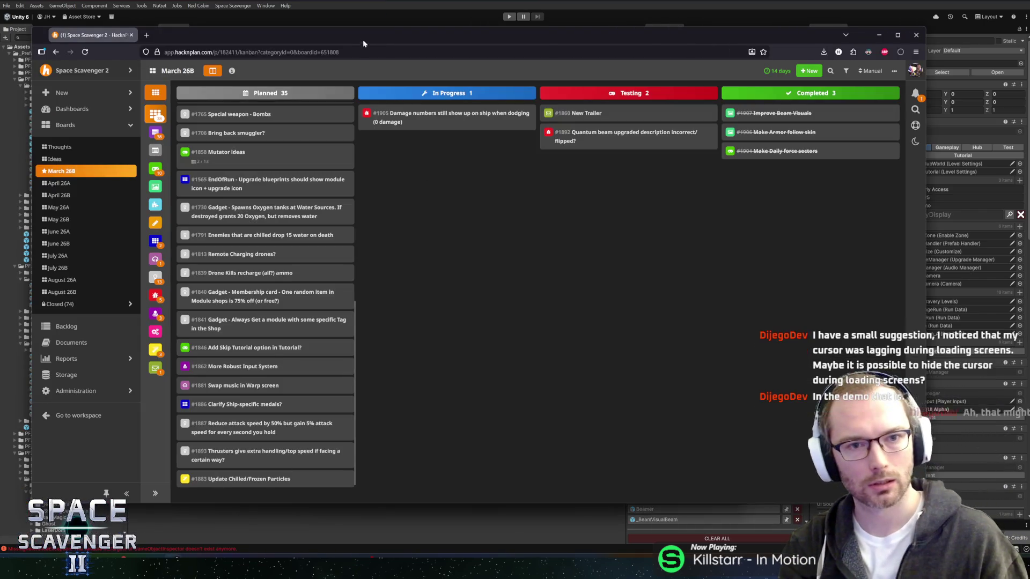
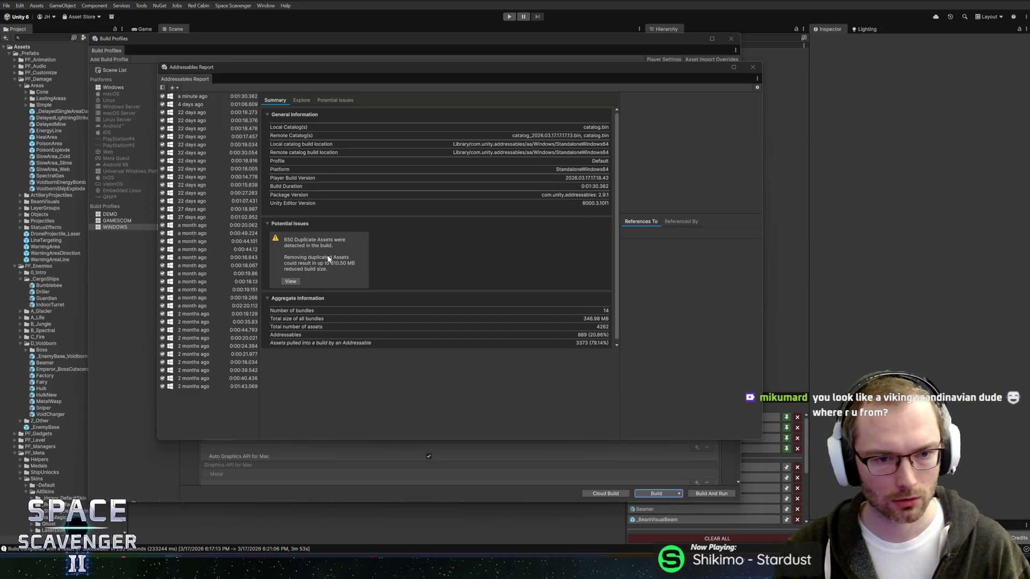
Step: List the Potential Issues, widen Asset Name to show full paths, then close the Addressables Report
{"action": "left_click", "coordinate": [290, 281]}
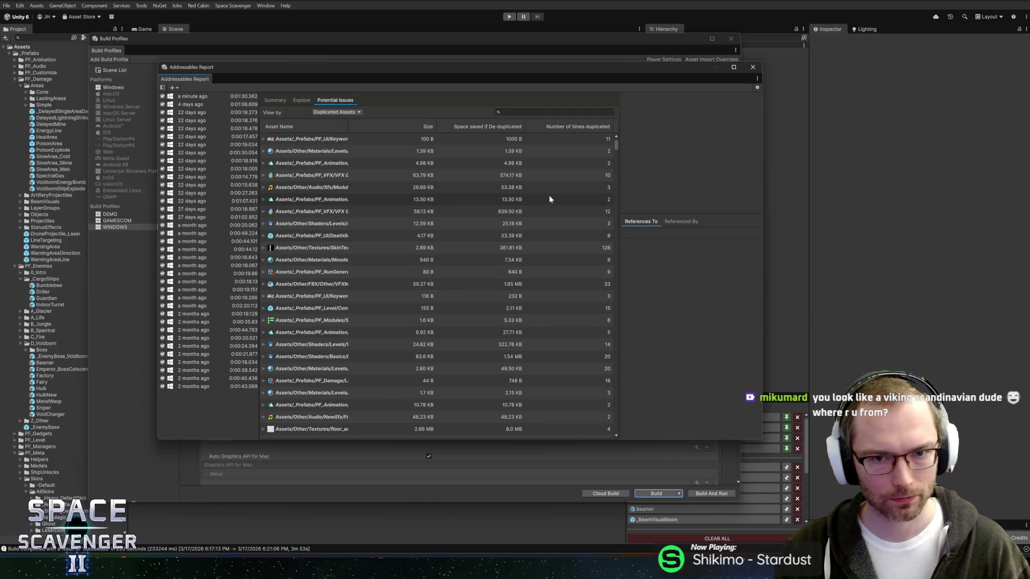
{"action": "mouse_move", "coordinate": [350, 125]}
{"action": "left_mouse_down"}
{"action": "mouse_move", "coordinate": [446, 123]}
{"action": "mouse_move", "coordinate": [431, 123]}
{"action": "left_mouse_up"}
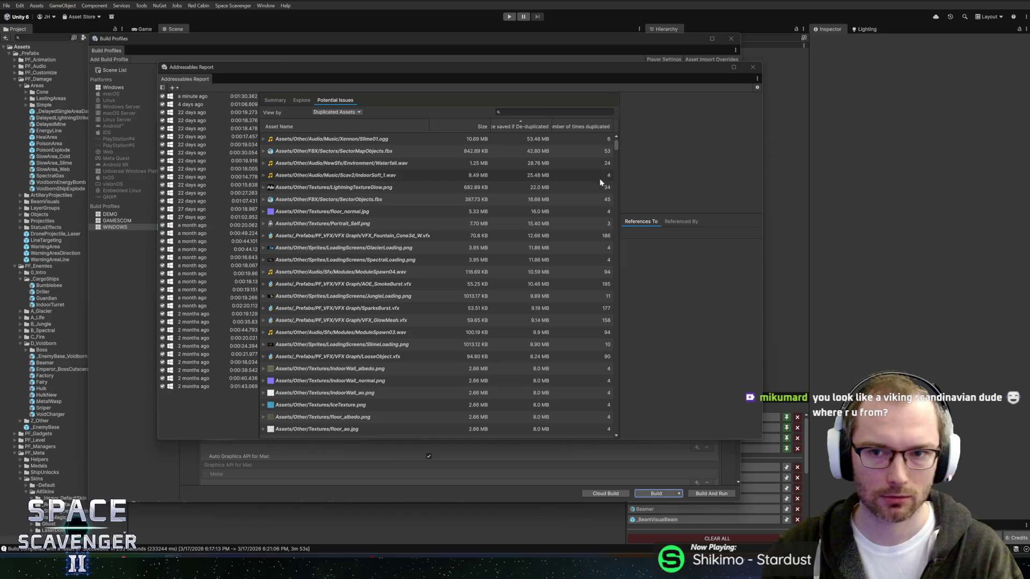
{"action": "left_click", "coordinate": [753, 67]}
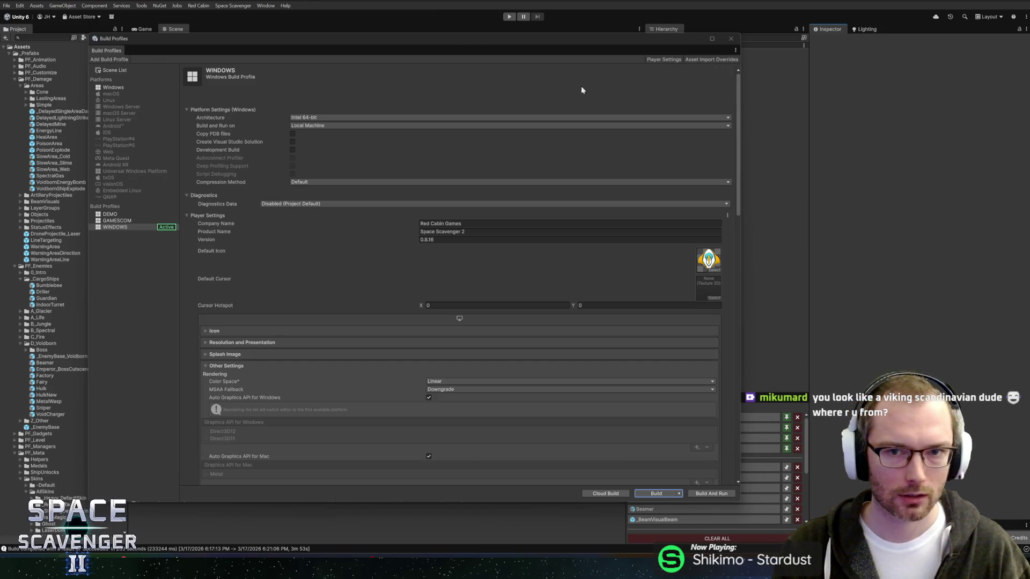
Step: Close the Build Profiles window, enlarge the Console panel and clear its shader warnings
{"action": "left_click_drag", "start_coordinate": [455, 40], "coordinate": [535, 37]}
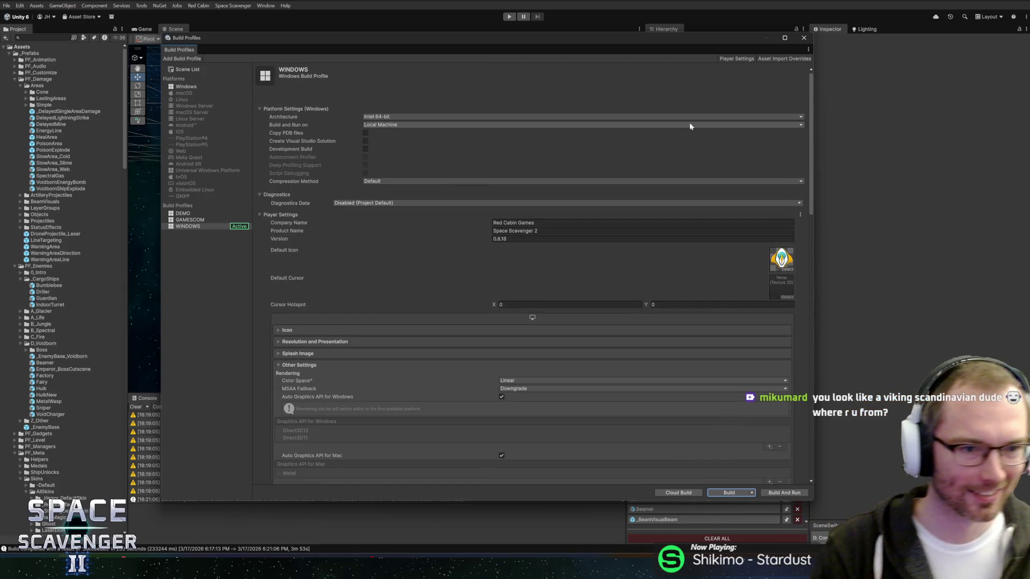
{"action": "left_click", "coordinate": [804, 38]}
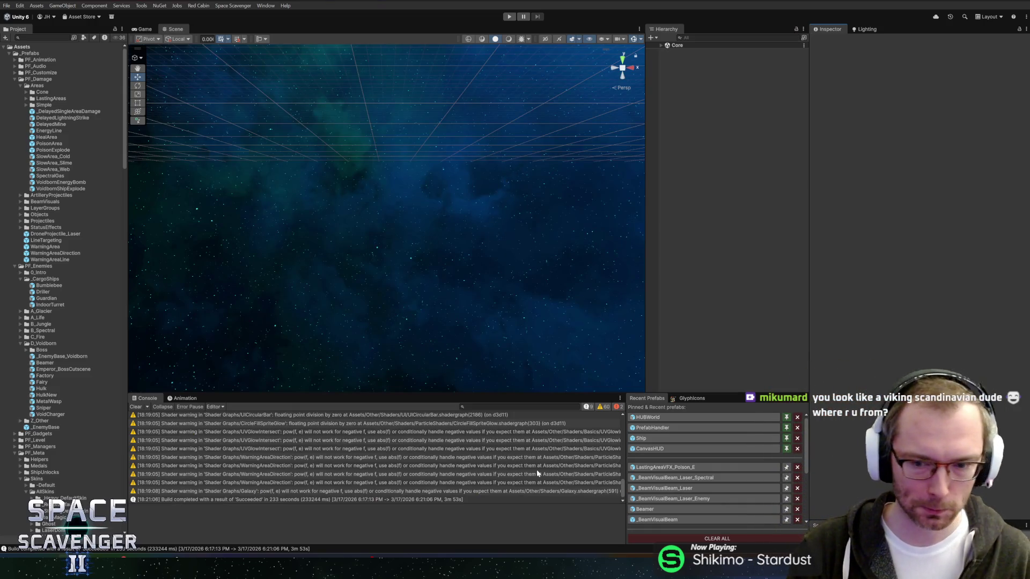
{"action": "left_click_drag", "start_coordinate": [487, 392], "coordinate": [498, 370]}
{"action": "left_click_drag", "start_coordinate": [626, 439], "coordinate": [635, 437]}
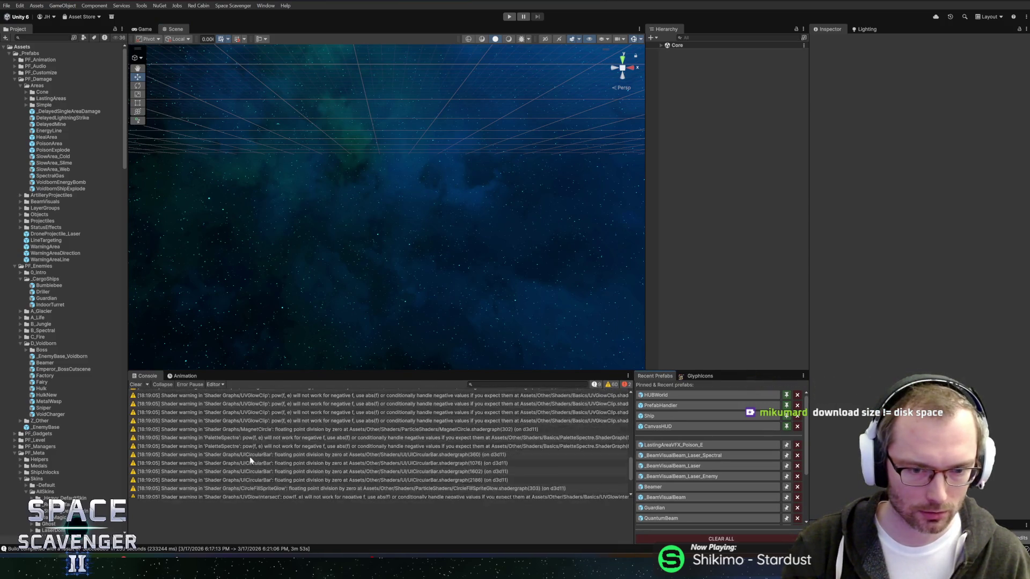
{"action": "left_click", "coordinate": [136, 385]}
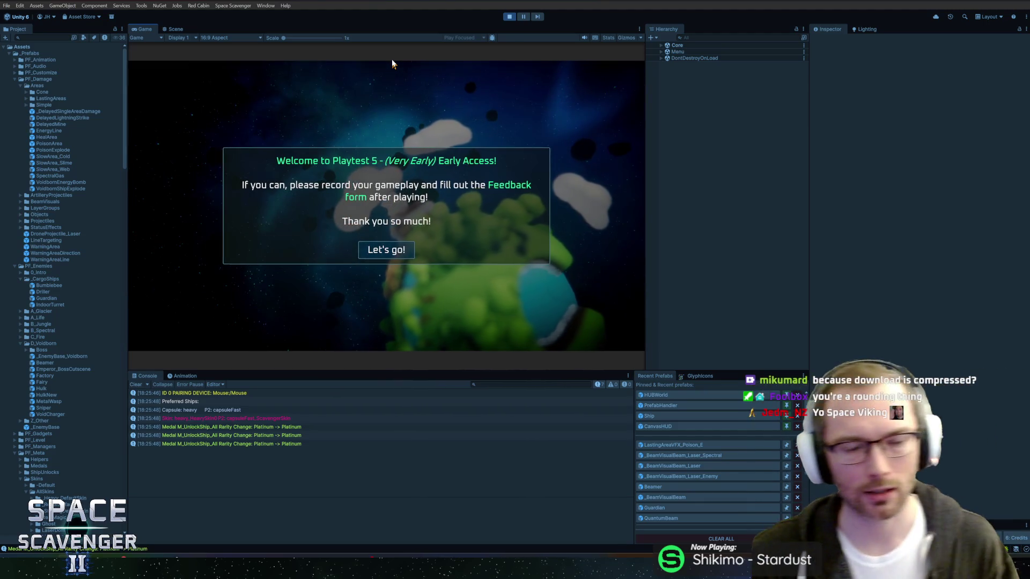
Step: Dismiss the Playtest 5 message, start a new game, maximize the Game view and fire up-right
{"action": "left_click", "coordinate": [386, 250]}
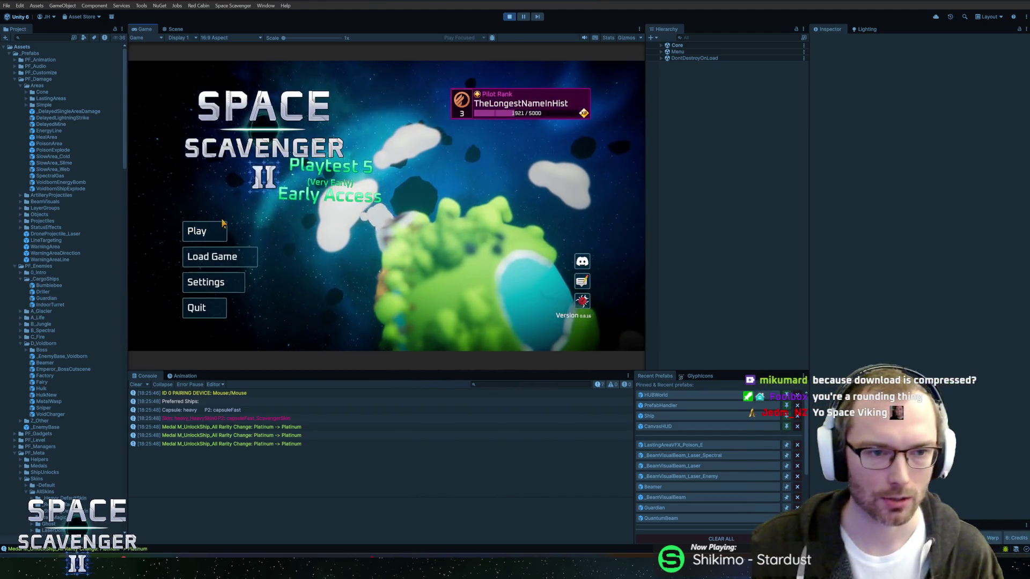
{"action": "left_click", "coordinate": [247, 231]}
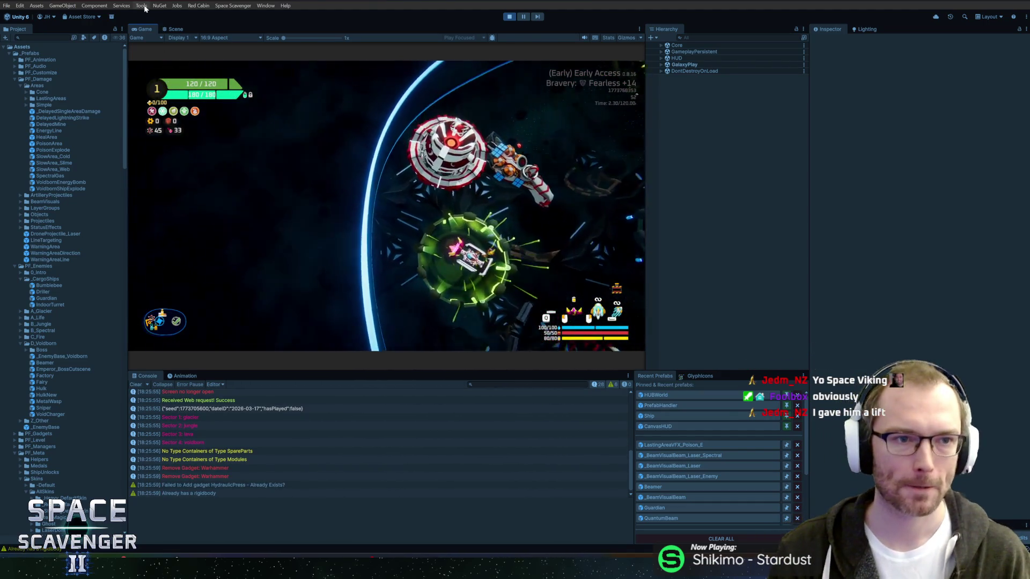
{"action": "double_click", "coordinate": [151, 29]}
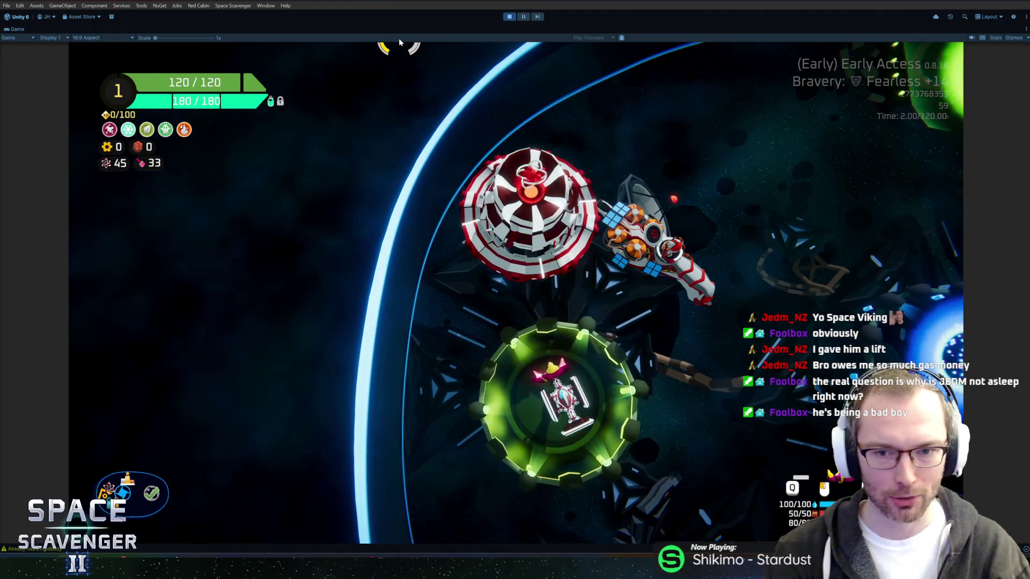
{"action": "mouse_move", "coordinate": [524, 88]}
{"action": "left_mouse_down"}
{"action": "mouse_move", "coordinate": [586, 119]}
{"action": "mouse_move", "coordinate": [490, 115]}
{"action": "mouse_move", "coordinate": [529, 108]}
{"action": "mouse_move", "coordinate": [500, 116]}
{"action": "left_mouse_up"}
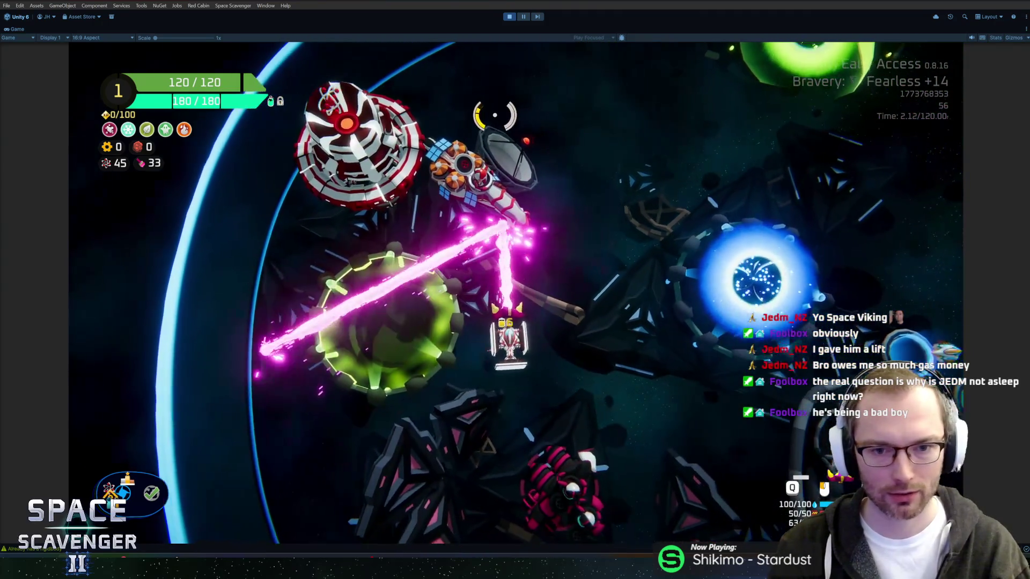
Step: Run 'ship infiniteAmmo' in the debug console so the ammo reads 80/80
{"action": "key", "text": "grave"}
{"action": "type", "text": "ship "}
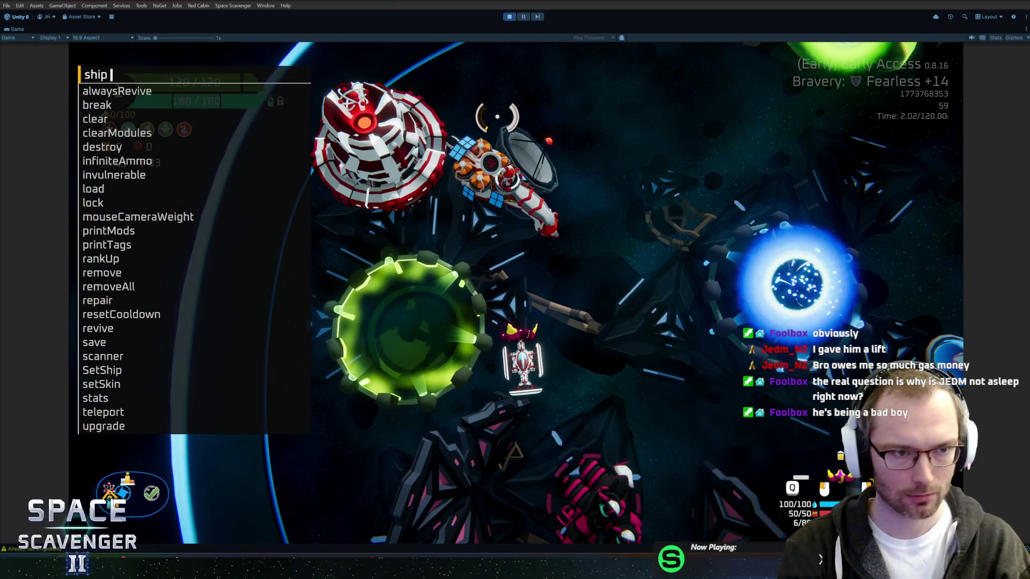
{"action": "type", "text": "infiniteAmmo"}
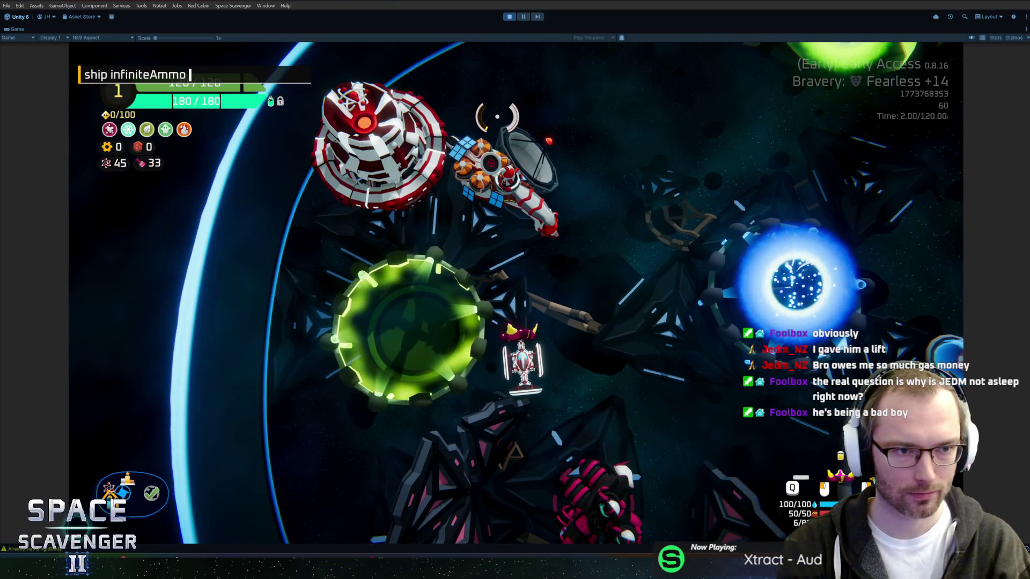
{"action": "key", "text": "Return"}
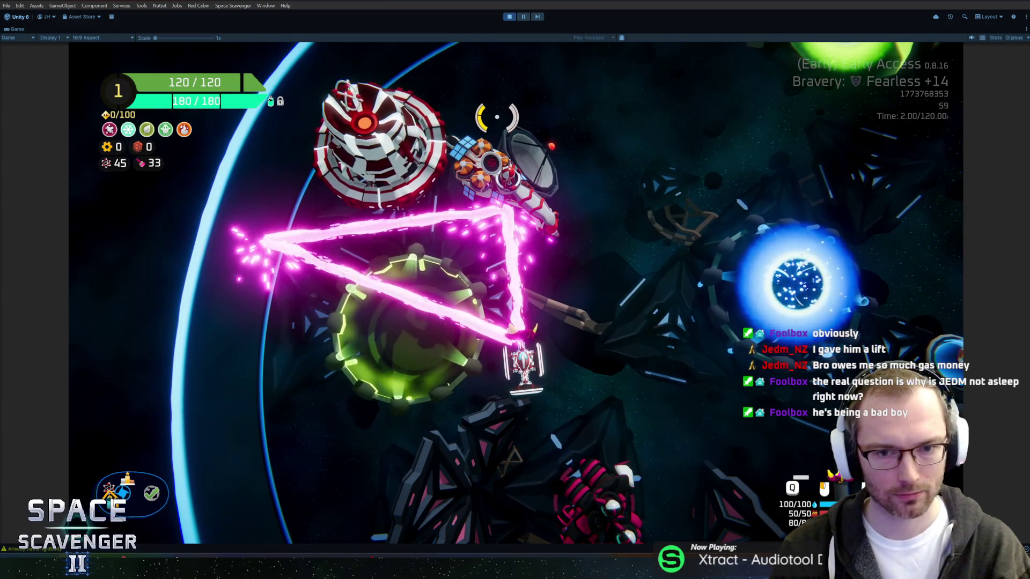
{"action": "left_click_drag", "start_coordinate": [497, 116], "coordinate": [494, 120]}
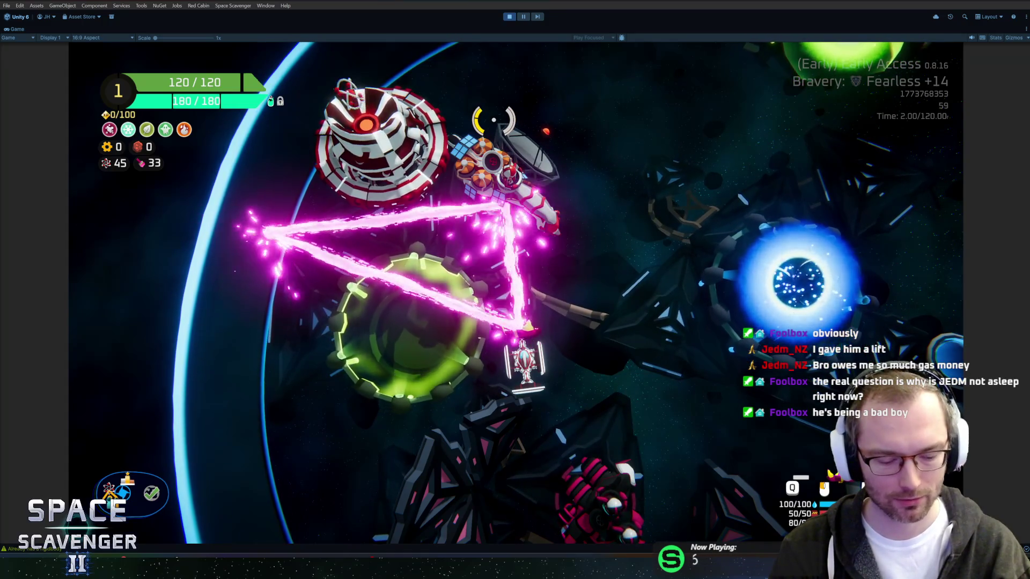
Step: Snip a screenshot of the game area, then fire the lasers at the enemy station
{"action": "key", "text": "super+shift+s"}
{"action": "mouse_move", "coordinate": [74, 50]}
{"action": "left_mouse_down"}
{"action": "mouse_move", "coordinate": [655, 427]}
{"action": "mouse_move", "coordinate": [844, 522]}
{"action": "left_mouse_up"}
{"action": "left_click_drag", "start_coordinate": [953, 536], "coordinate": [954, 536]}
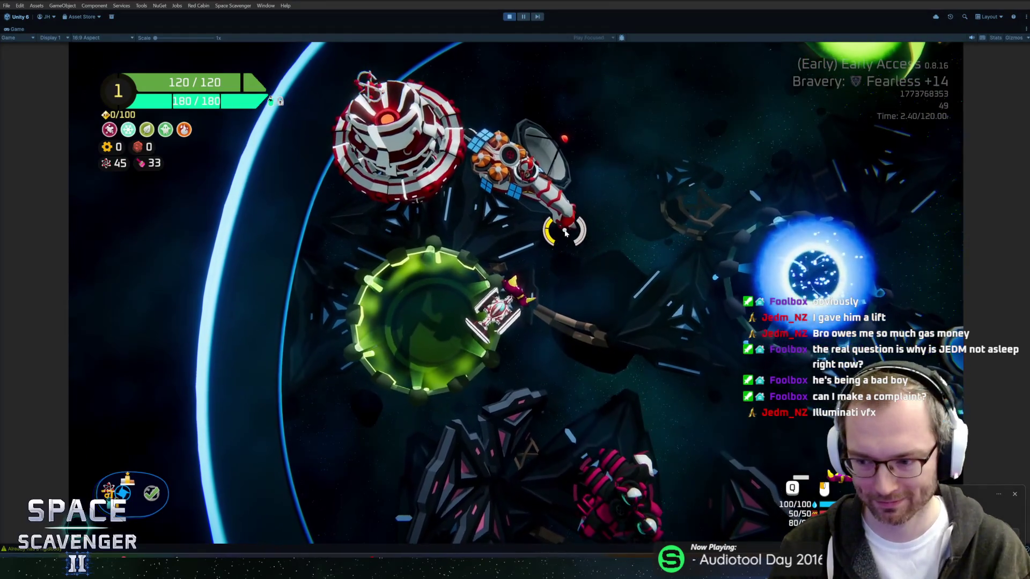
{"action": "left_click_drag", "start_coordinate": [539, 220], "coordinate": [523, 175]}
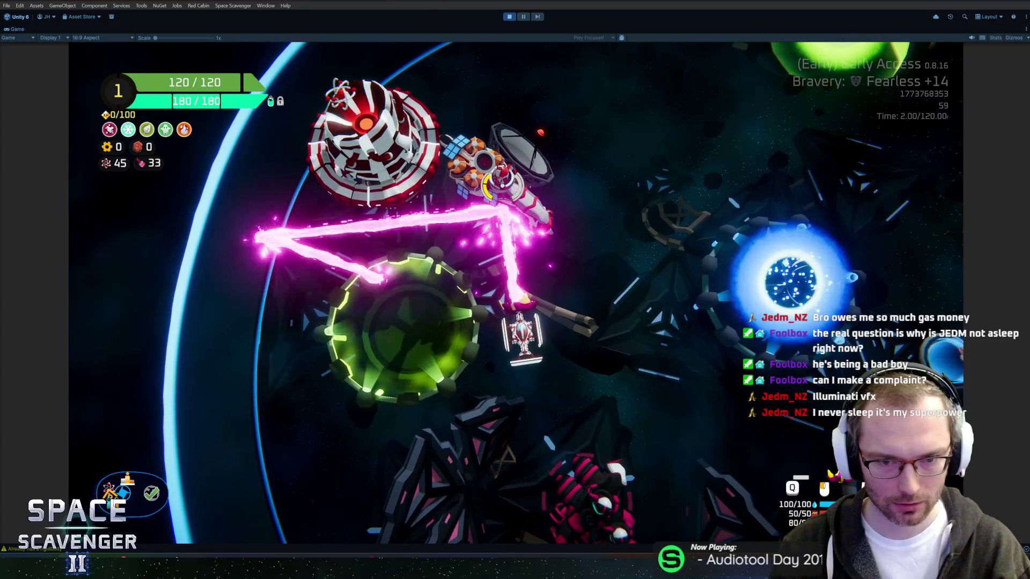
{"action": "left_click_drag", "start_coordinate": [500, 184], "coordinate": [616, 180]}
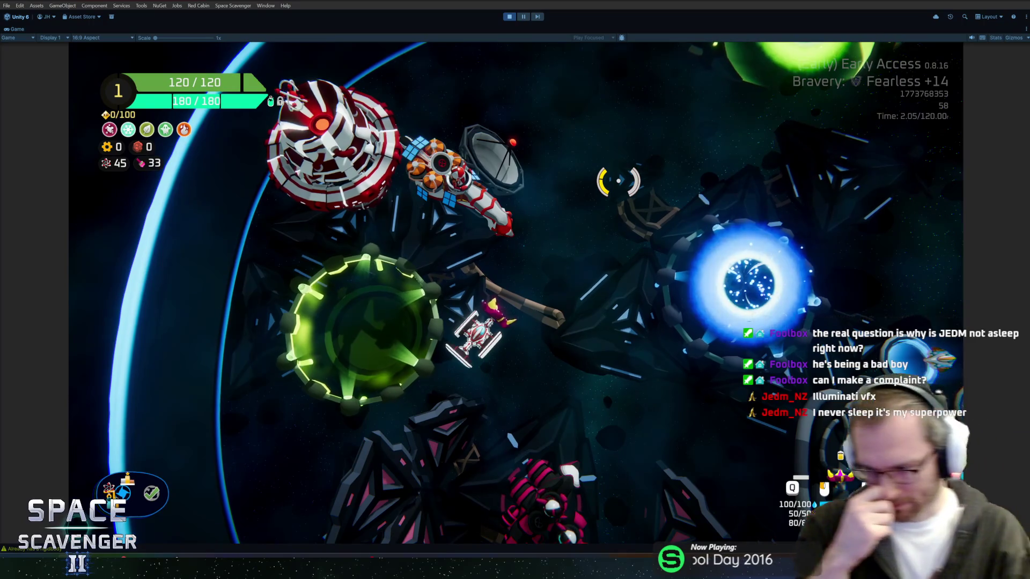
Step: Fly between the trial portal, Daily Challenge and Customize Ship ring, firing at the portal and green planet
{"action": "key", "text": "d"}
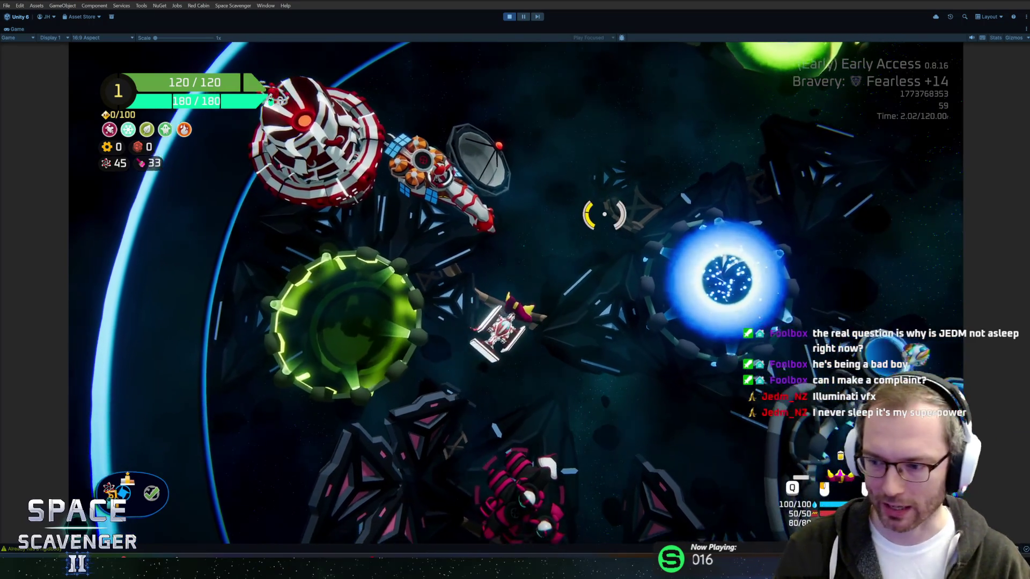
{"action": "key", "text": "w"}
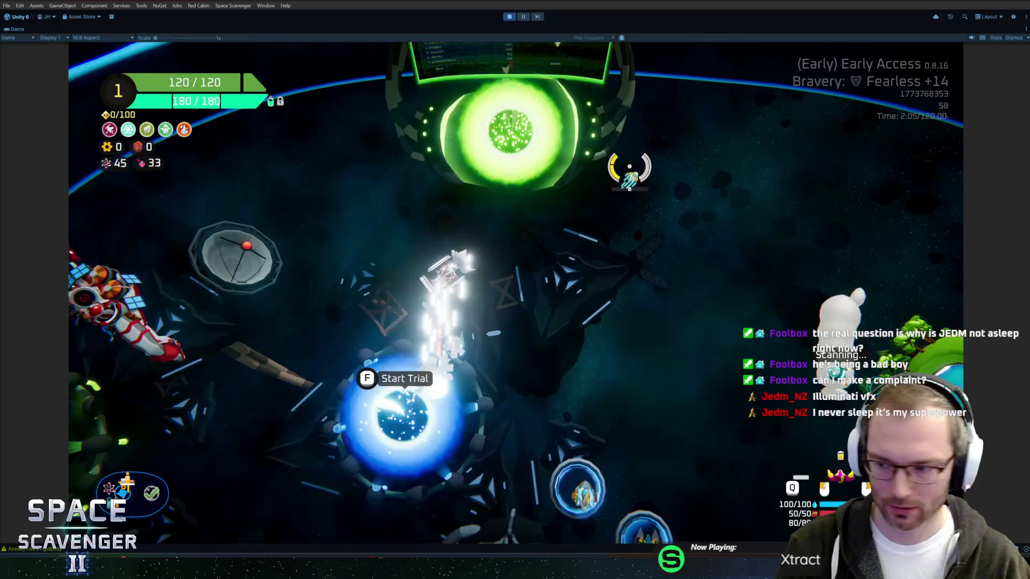
{"action": "key", "text": "s"}
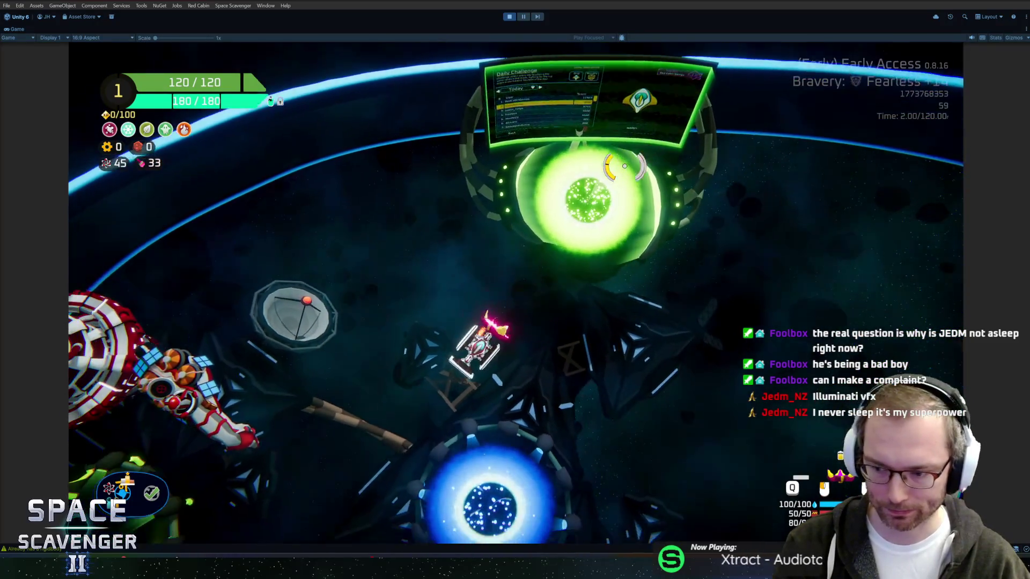
{"action": "key", "text": "s"}
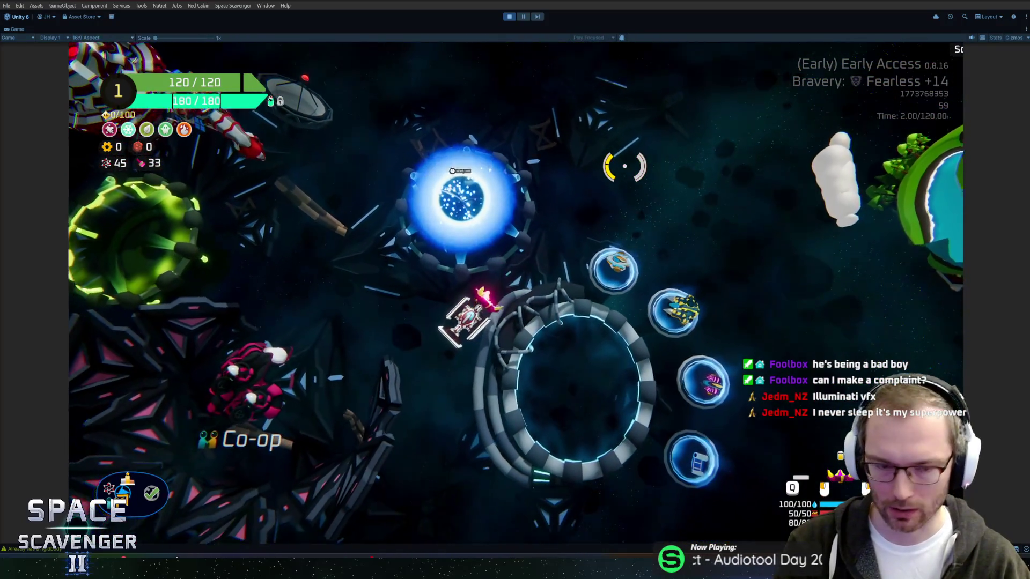
{"action": "key", "text": "w"}
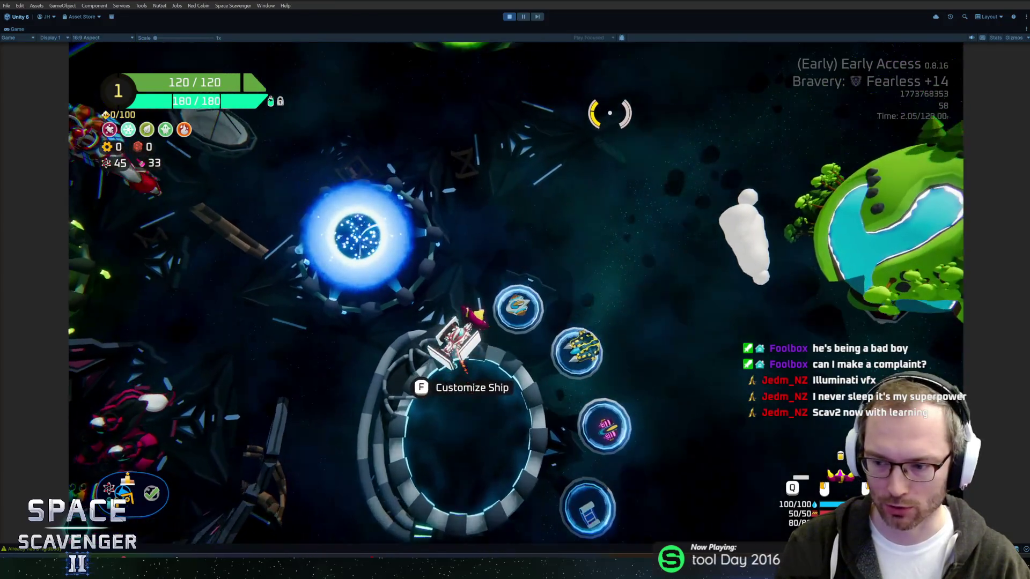
{"action": "key", "text": "w"}
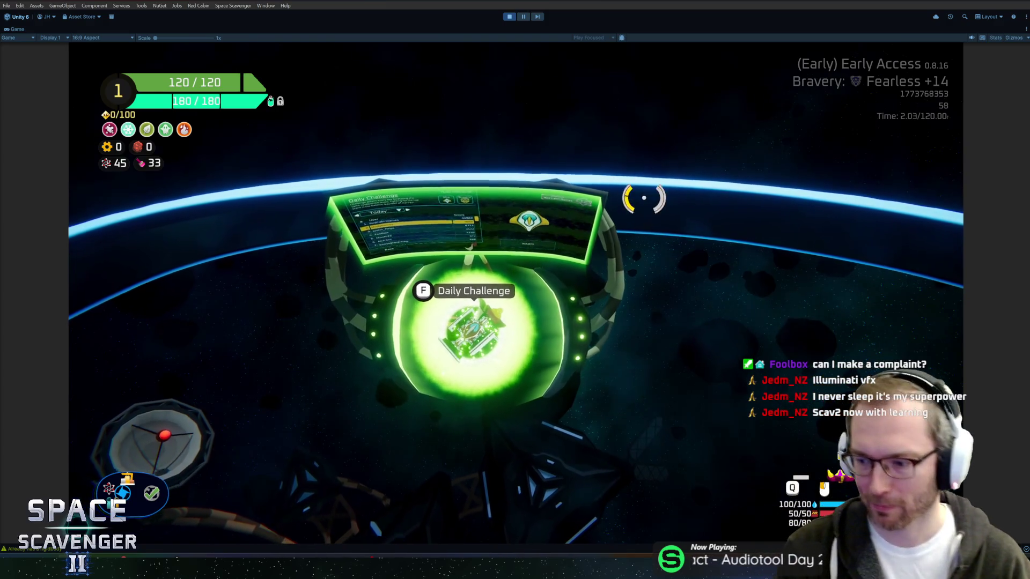
{"action": "mouse_move", "coordinate": [522, 122]}
{"action": "left_mouse_down"}
{"action": "mouse_move", "coordinate": [510, 145]}
{"action": "mouse_move", "coordinate": [549, 142]}
{"action": "mouse_move", "coordinate": [579, 122]}
{"action": "mouse_move", "coordinate": [565, 105]}
{"action": "mouse_move", "coordinate": [685, 147]}
{"action": "mouse_move", "coordinate": [612, 57]}
{"action": "mouse_move", "coordinate": [672, 143]}
{"action": "mouse_move", "coordinate": [665, 165]}
{"action": "mouse_move", "coordinate": [609, 154]}
{"action": "mouse_move", "coordinate": [639, 152]}
{"action": "mouse_move", "coordinate": [556, 123]}
{"action": "mouse_move", "coordinate": [582, 114]}
{"action": "mouse_move", "coordinate": [586, 138]}
{"action": "mouse_move", "coordinate": [596, 113]}
{"action": "mouse_move", "coordinate": [472, 110]}
{"action": "mouse_move", "coordinate": [674, 106]}
{"action": "mouse_move", "coordinate": [719, 147]}
{"action": "mouse_move", "coordinate": [717, 132]}
{"action": "mouse_move", "coordinate": [713, 253]}
{"action": "mouse_move", "coordinate": [644, 281]}
{"action": "left_mouse_up"}
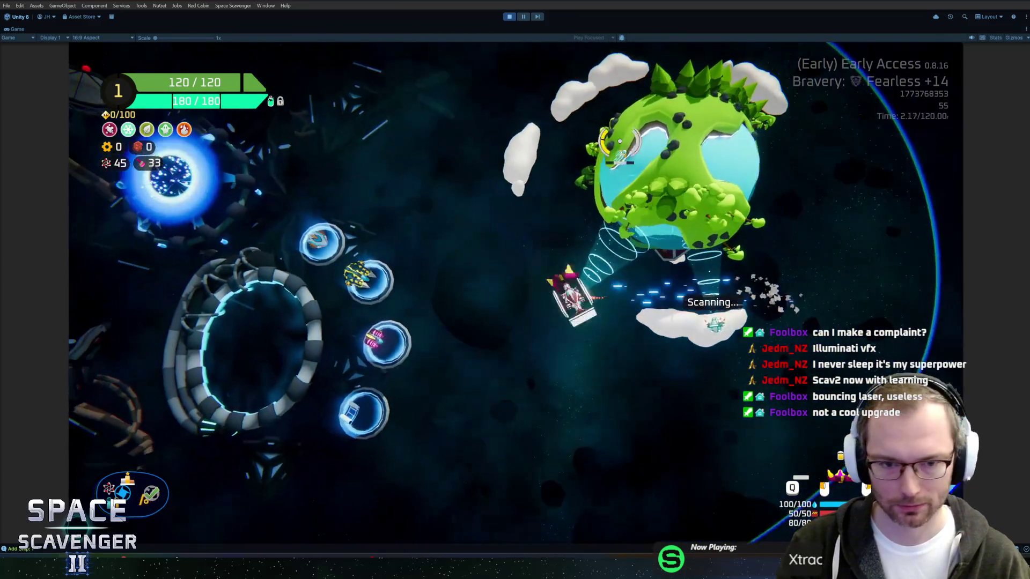
{"action": "mouse_move", "coordinate": [619, 141]}
{"action": "left_mouse_down"}
{"action": "mouse_move", "coordinate": [670, 172]}
{"action": "mouse_move", "coordinate": [660, 316]}
{"action": "mouse_move", "coordinate": [550, 172]}
{"action": "left_mouse_up"}
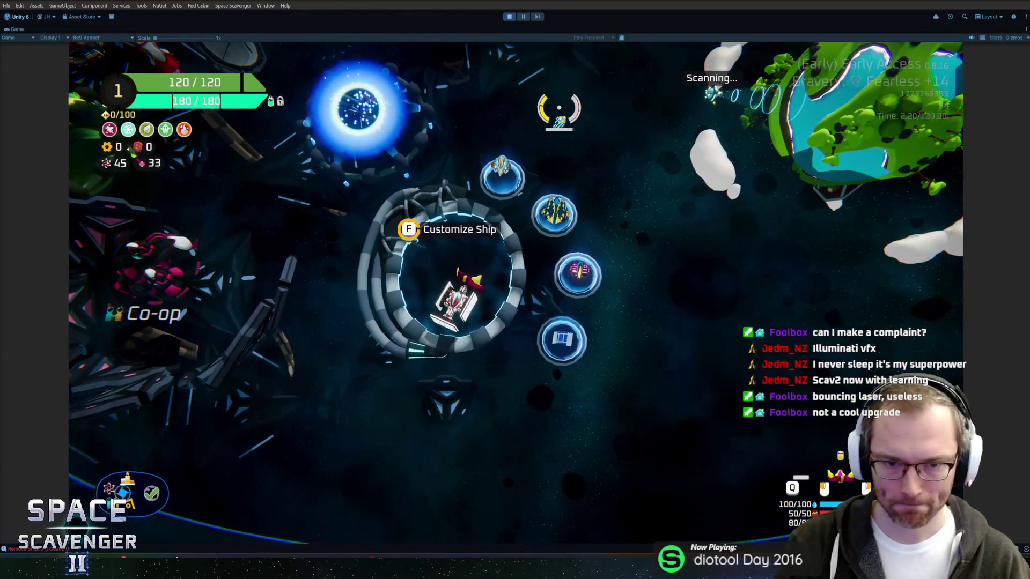
Step: Compare the ships in the selection menu and equip the pink Capsule
{"action": "key", "text": "e"}
{"action": "left_click", "coordinate": [283, 146]}
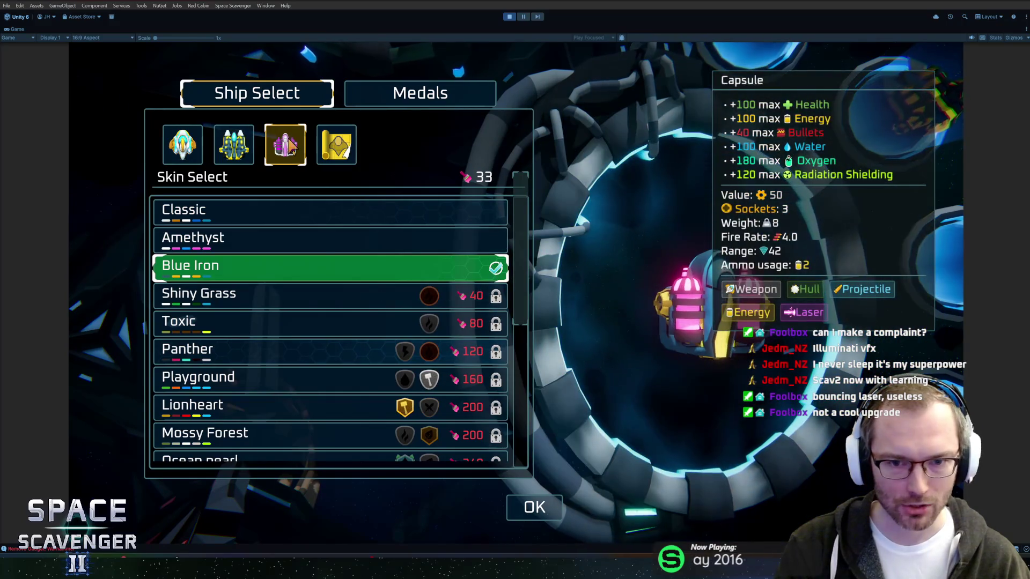
{"action": "left_click", "coordinate": [182, 145]}
{"action": "left_click", "coordinate": [234, 144]}
{"action": "left_click", "coordinate": [285, 148]}
{"action": "key", "text": "Escape"}
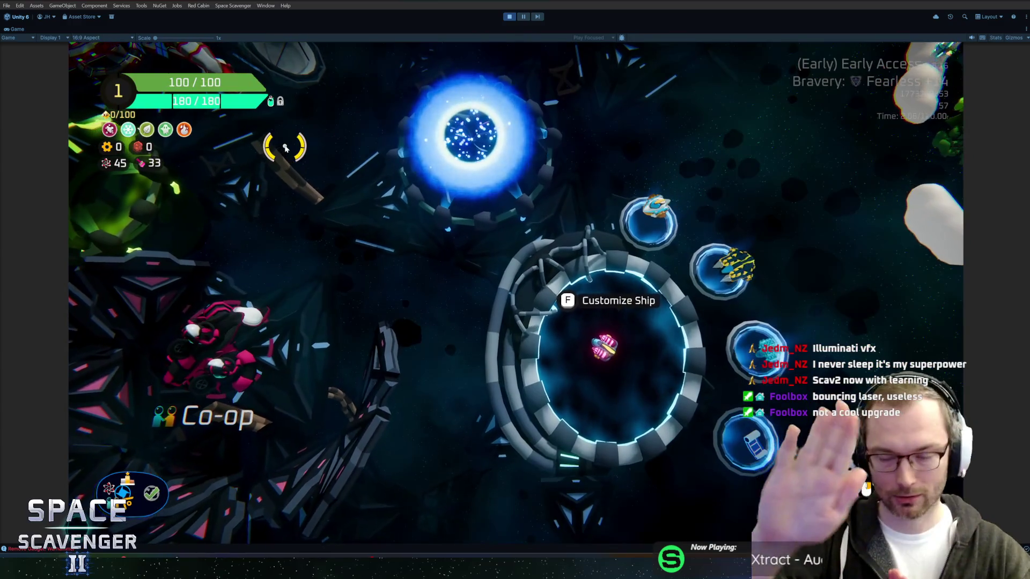
Step: Fly to the Start Trial portal, raise Bravery to Heroic +14 and start the trial
{"action": "key", "text": "w"}
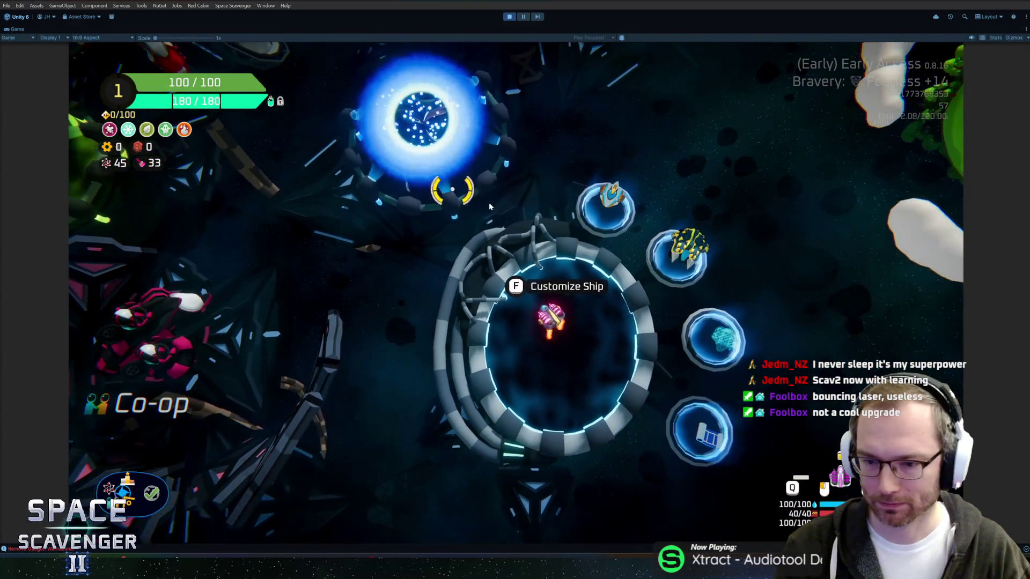
{"action": "key", "text": "s"}
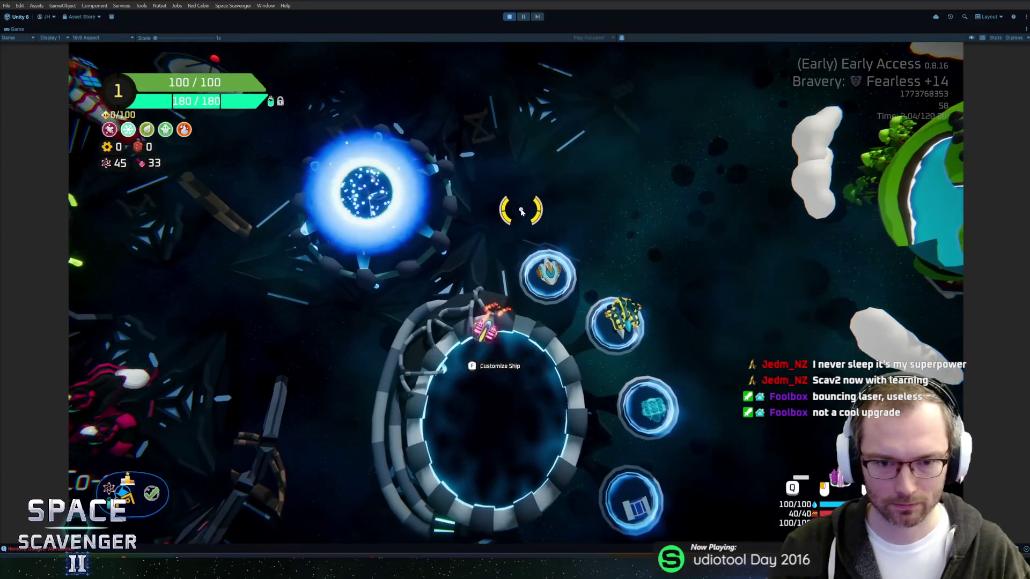
{"action": "key", "text": "w"}
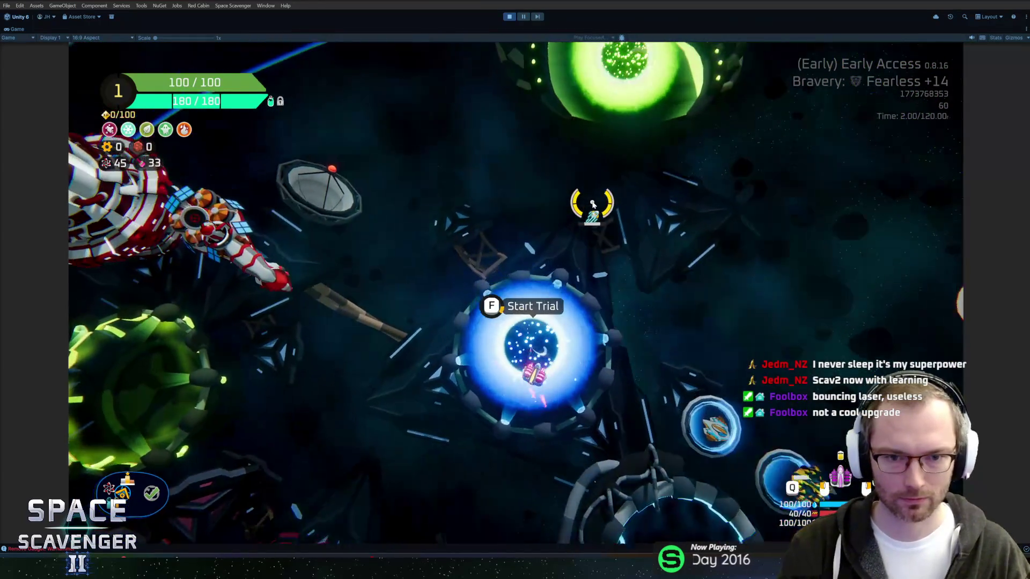
{"action": "key", "text": "f"}
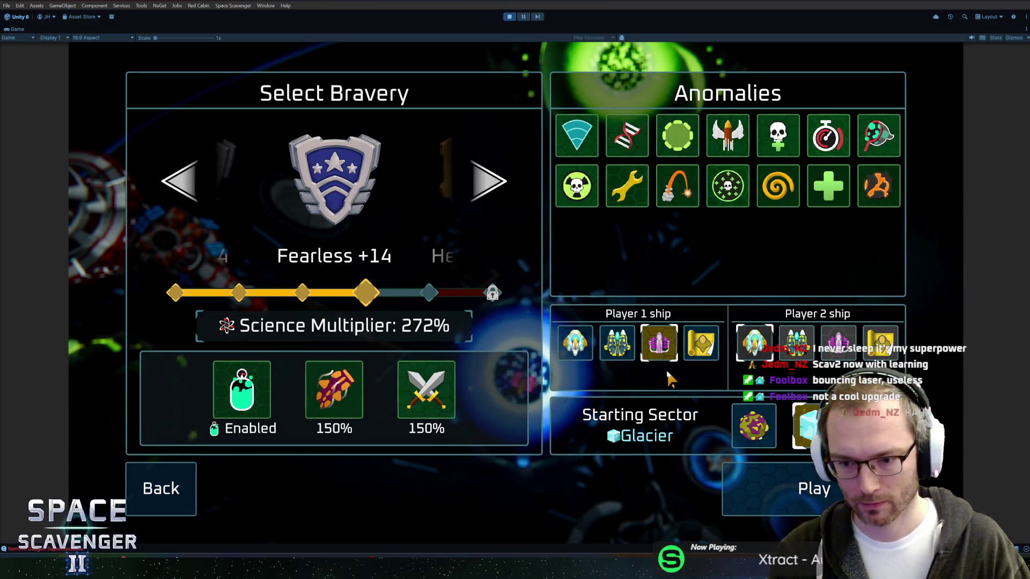
{"action": "left_click", "coordinate": [489, 183]}
{"action": "key", "text": "Return"}
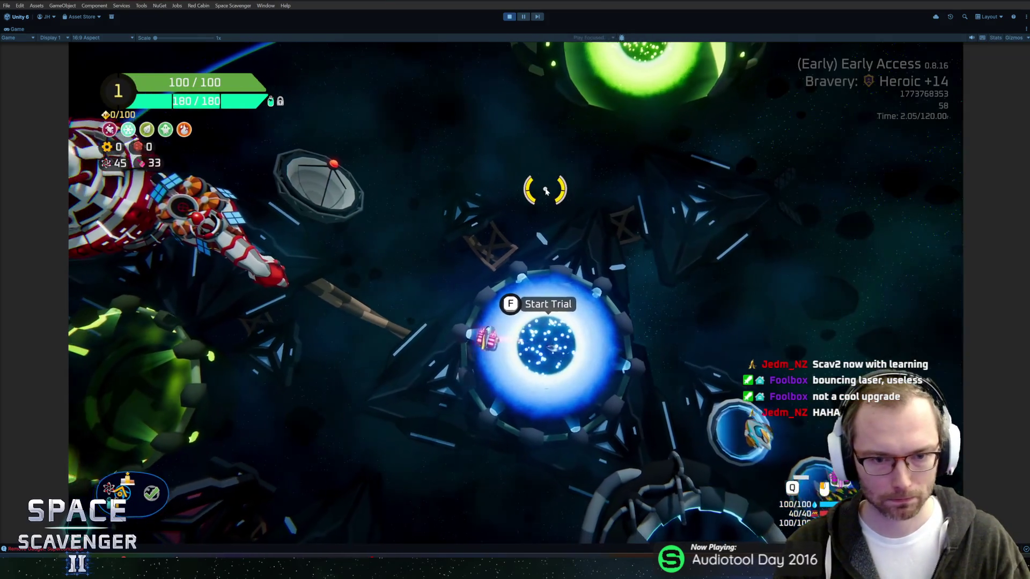
Step: Fly back into the Customize Ship ring and open the ship customization screen
{"action": "key", "text": "a"}
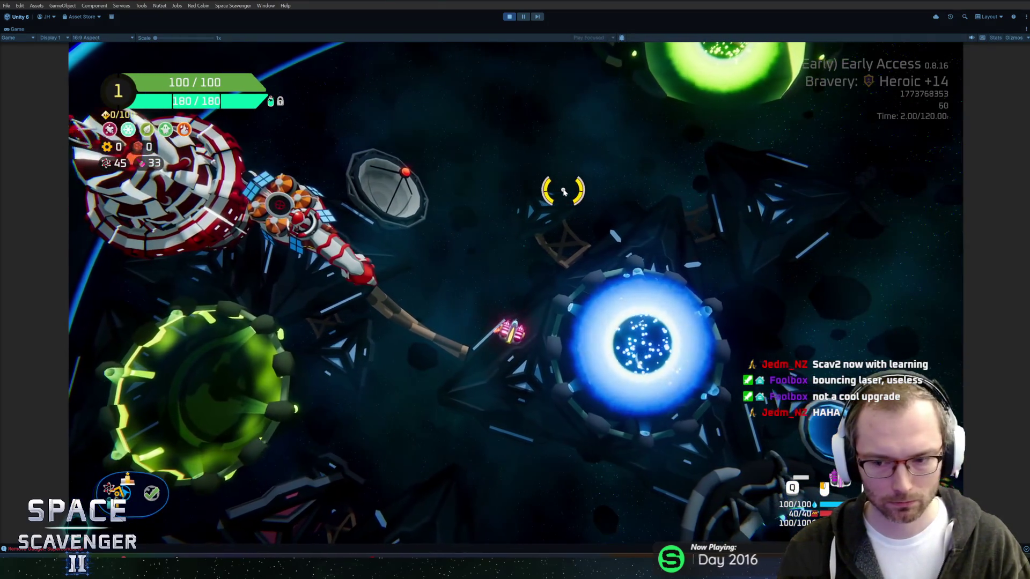
{"action": "key", "text": "d"}
{"action": "key", "text": "s"}
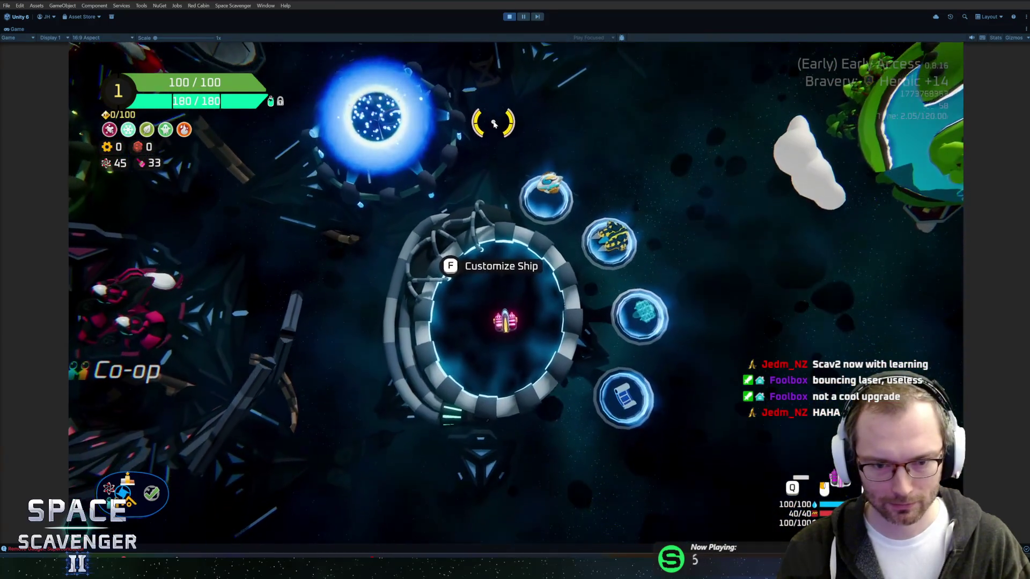
{"action": "key", "text": "f"}
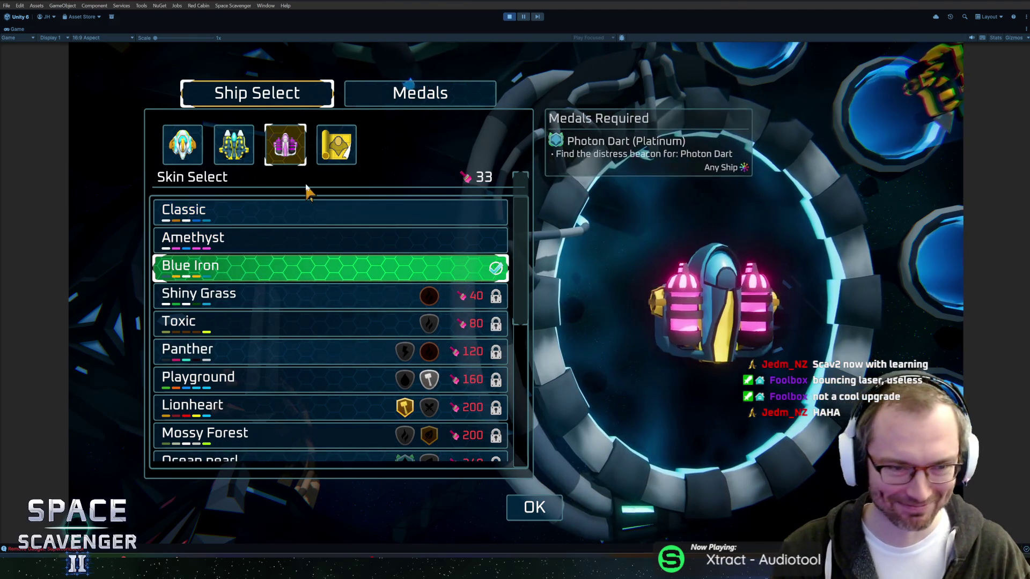
Step: View the Medals collection, then close the menu to return to the hub
{"action": "left_click", "coordinate": [391, 99]}
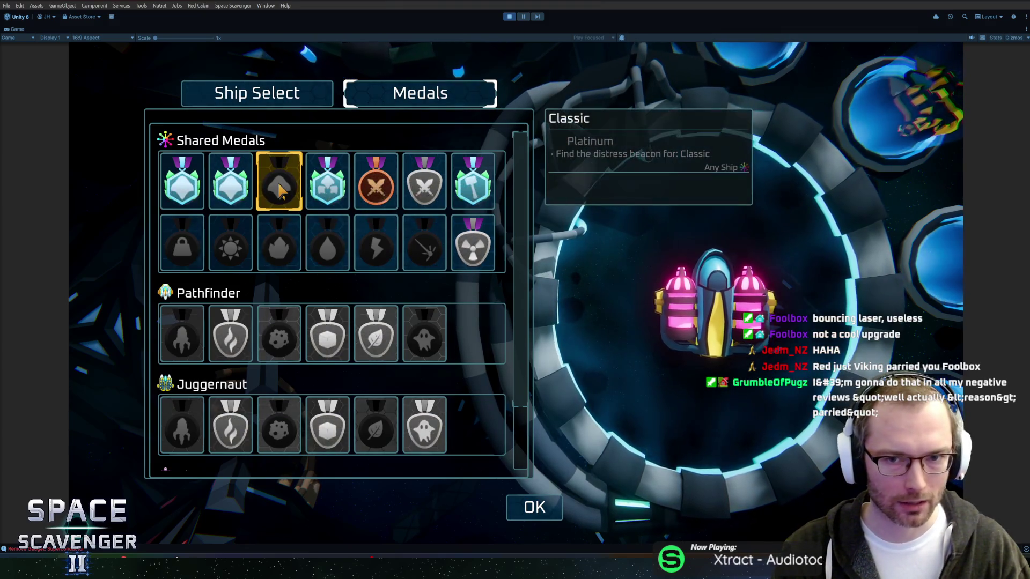
{"action": "key", "text": "Escape"}
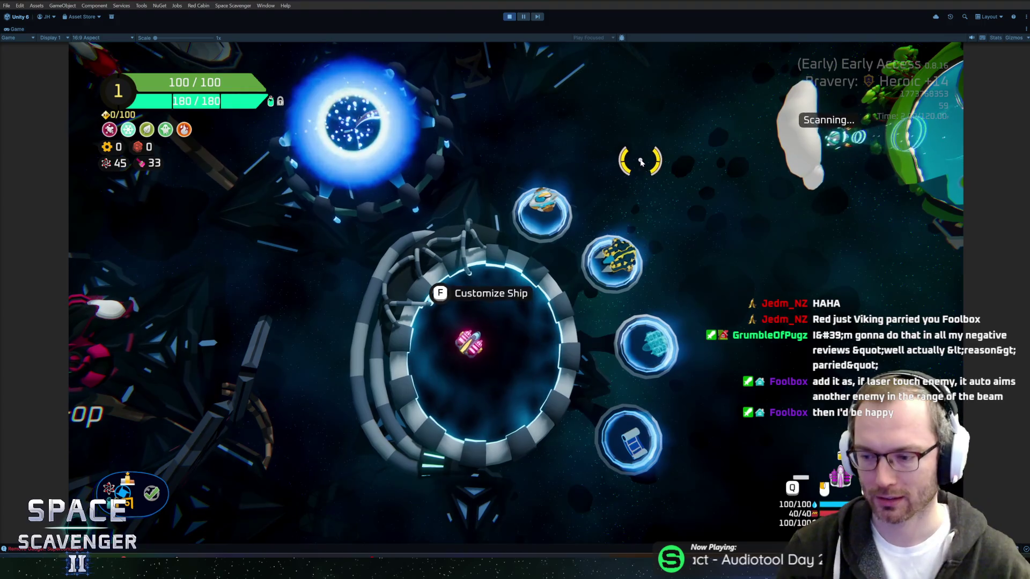
Step: Fly the ship out of the Customize Ship ring, toward the green and blue portals, and back
{"action": "key", "text": "s"}
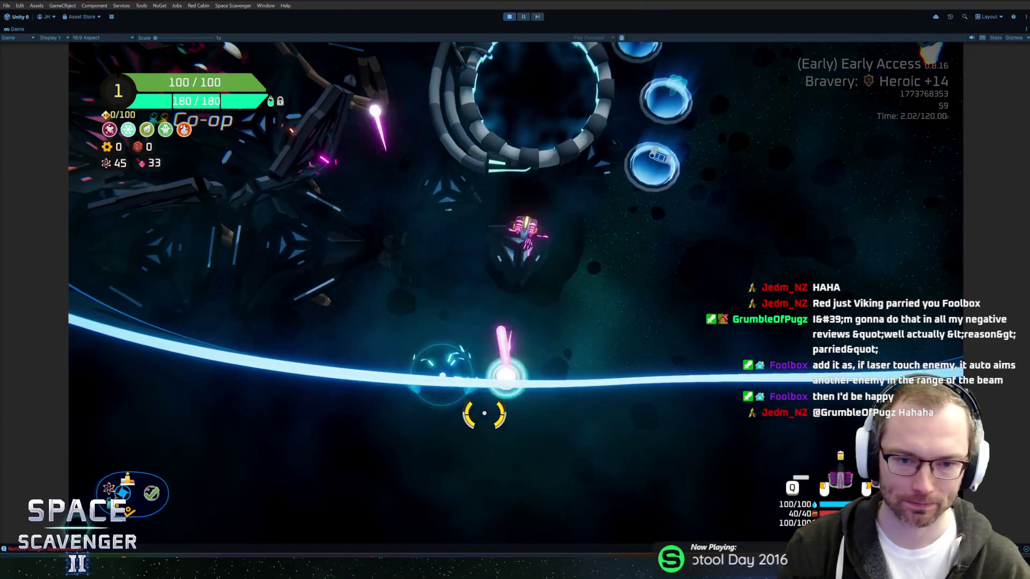
{"action": "key", "text": "w"}
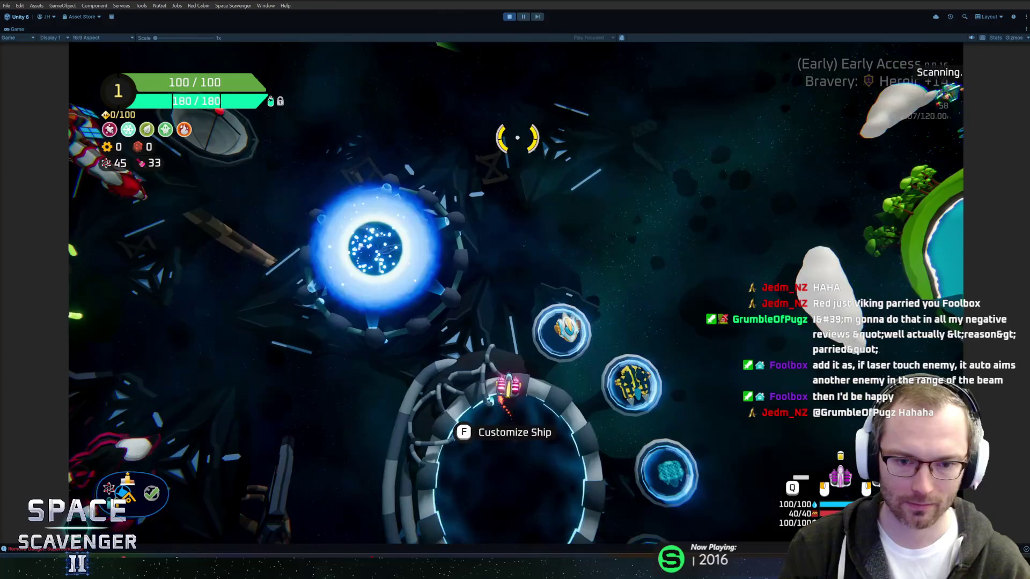
{"action": "key", "text": "w"}
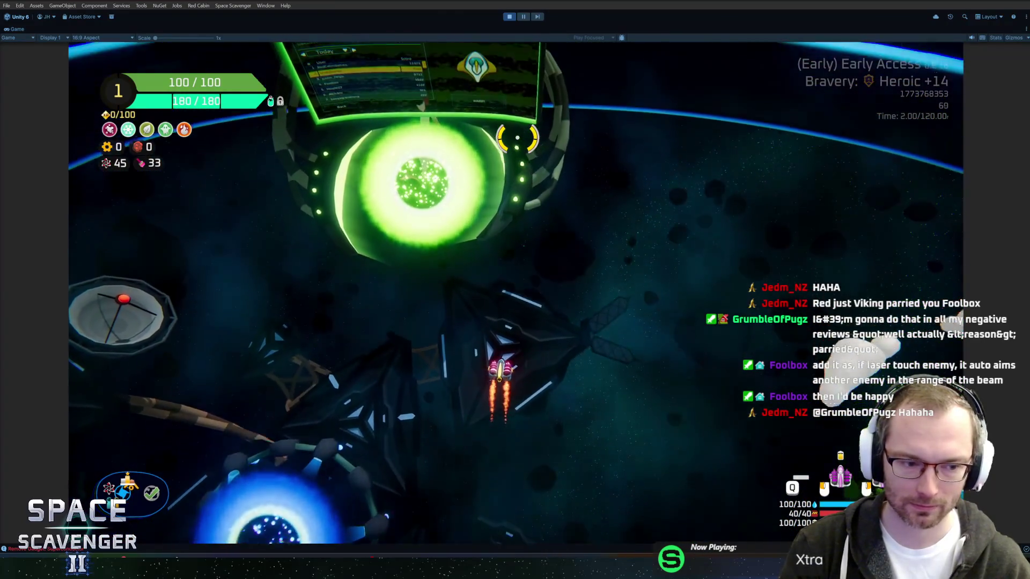
{"action": "key", "text": "s"}
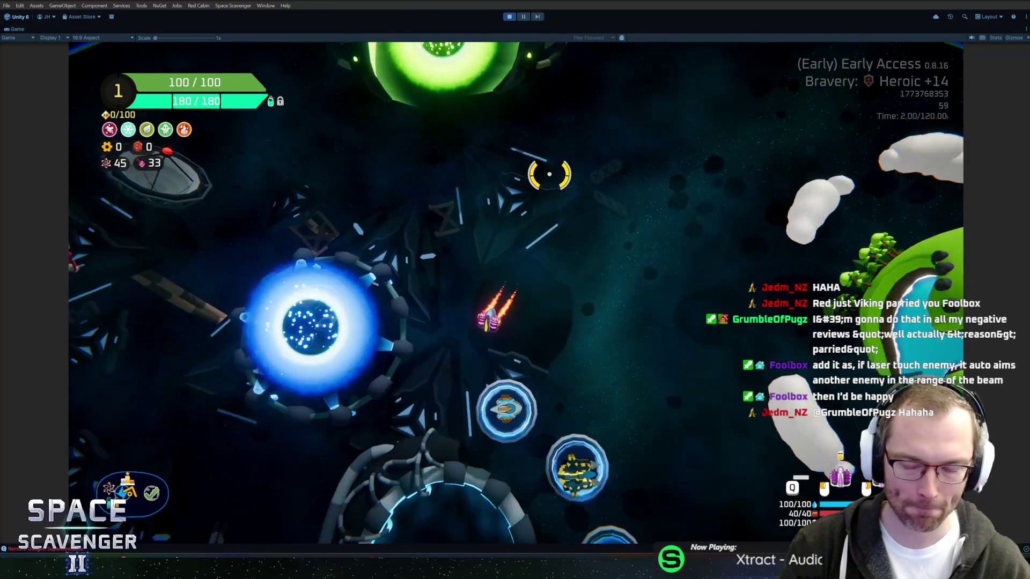
{"action": "key", "text": "s"}
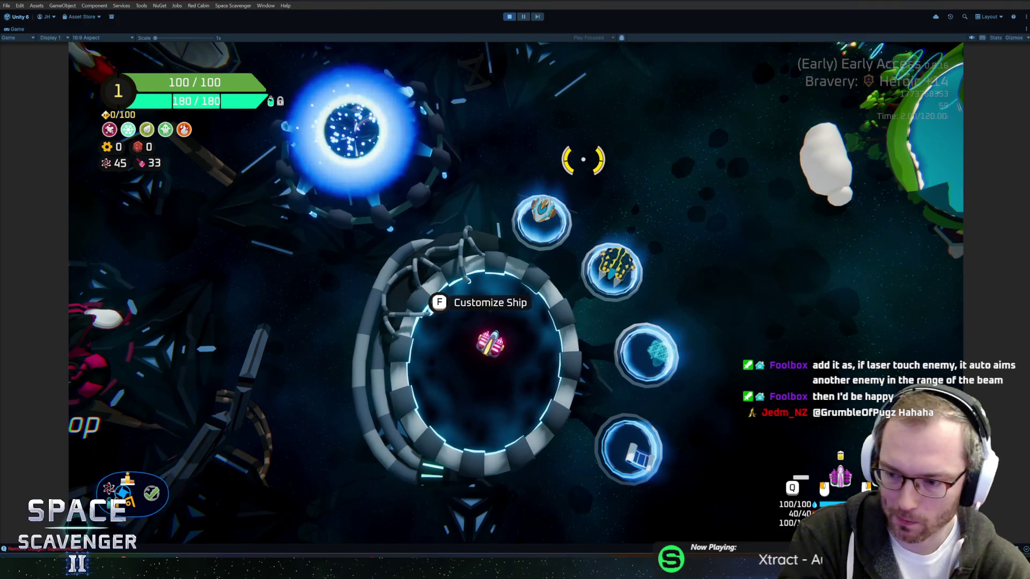
Step: Fly to the science station, open the Science Research blueprint list, then close it
{"action": "key", "text": "a"}
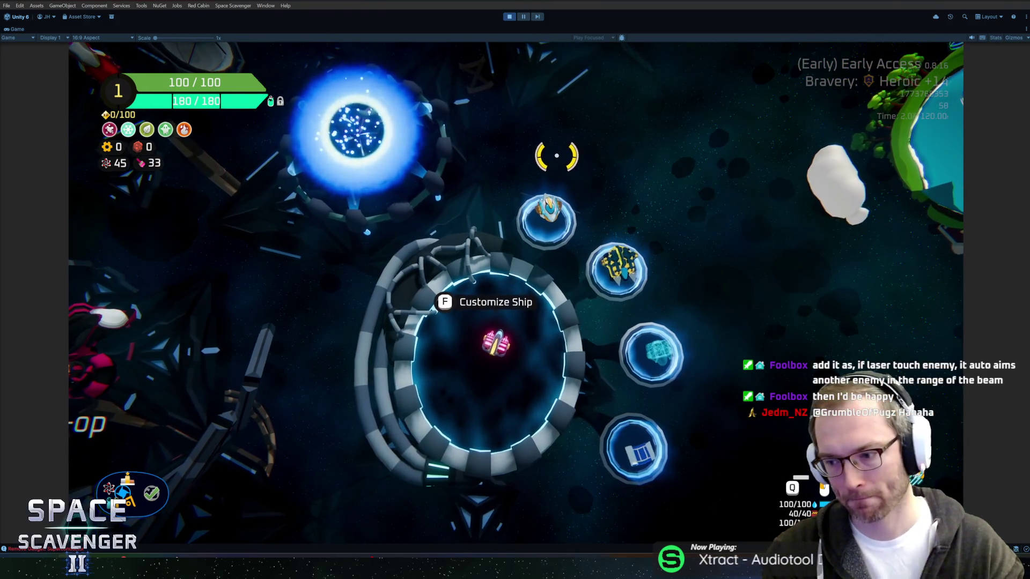
{"action": "key", "text": "w"}
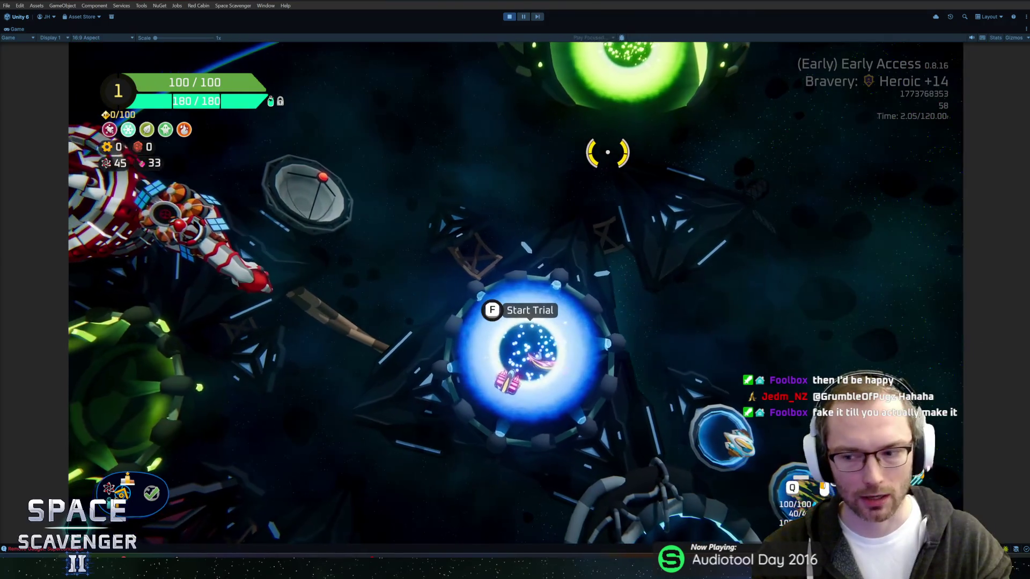
{"action": "key", "text": "a"}
{"action": "key", "text": "f"}
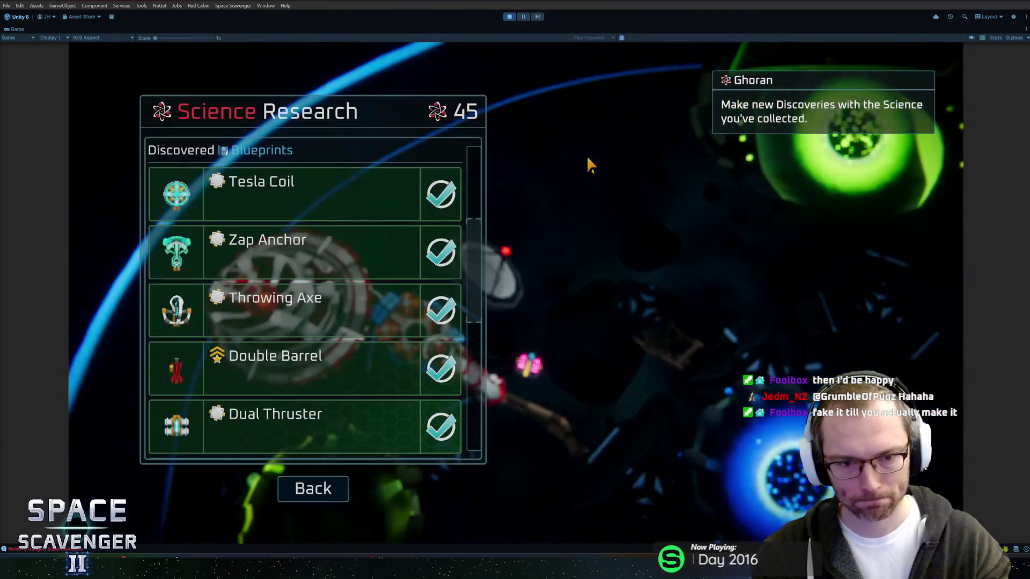
{"action": "key", "text": "Escape"}
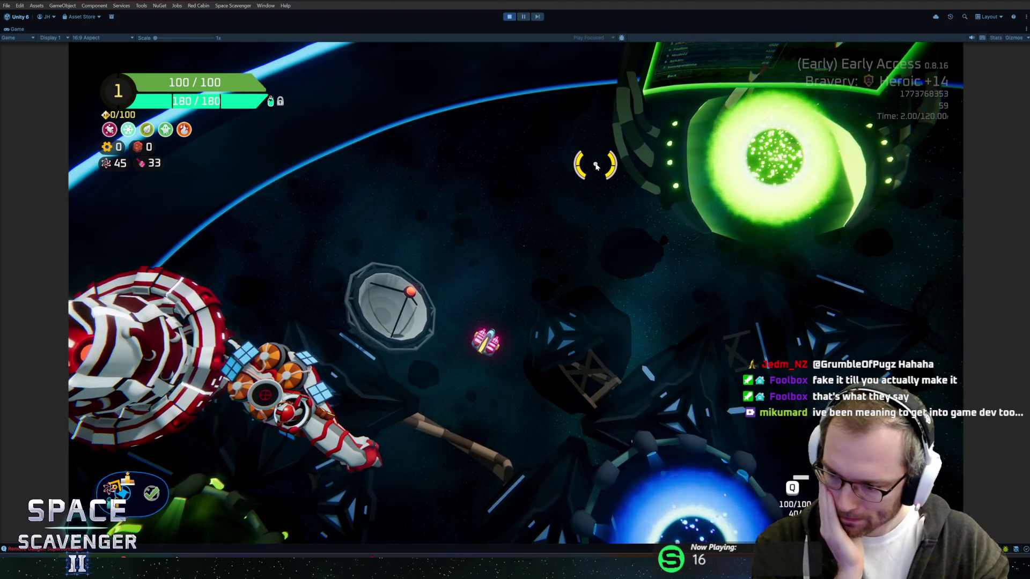
Step: Fly the ship right toward the green portal and pause the game
{"action": "key", "text": "d"}
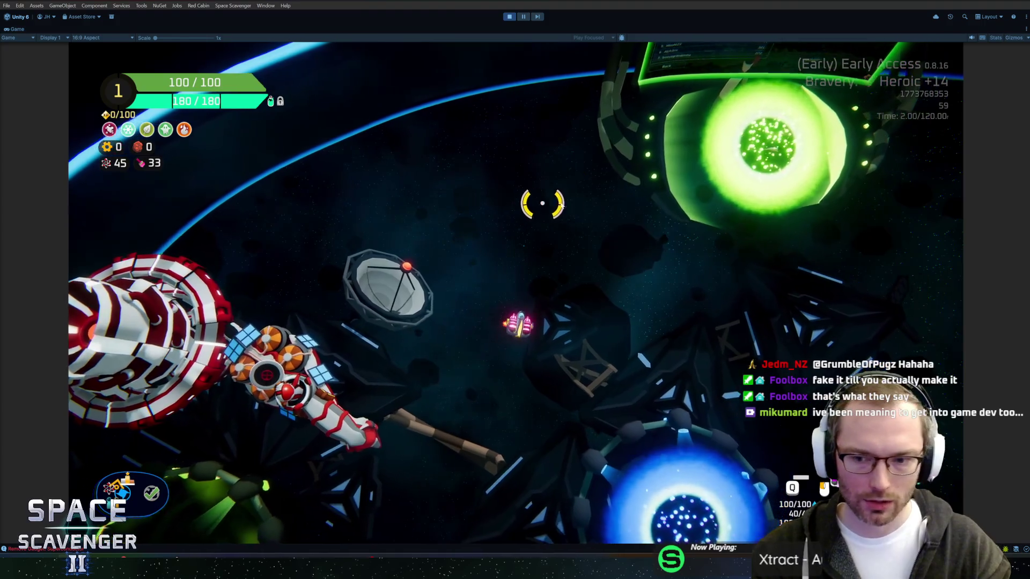
{"action": "key", "text": "d"}
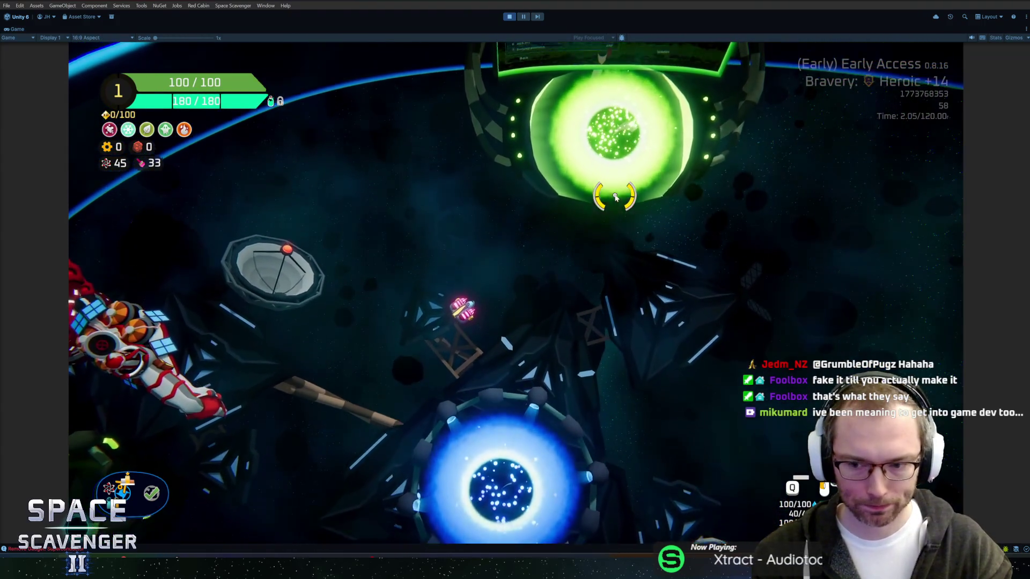
{"action": "key", "text": "Escape"}
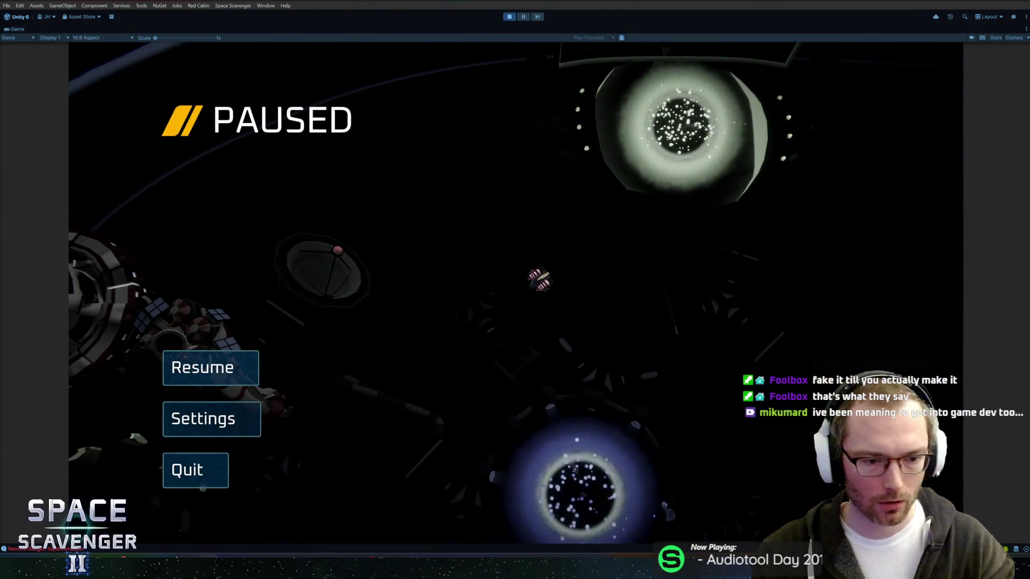
Step: Alt-Tab to the Figma Scavenger 2 Icons file showing the Loading4K frame
{"action": "key", "text": "alt+Tab"}
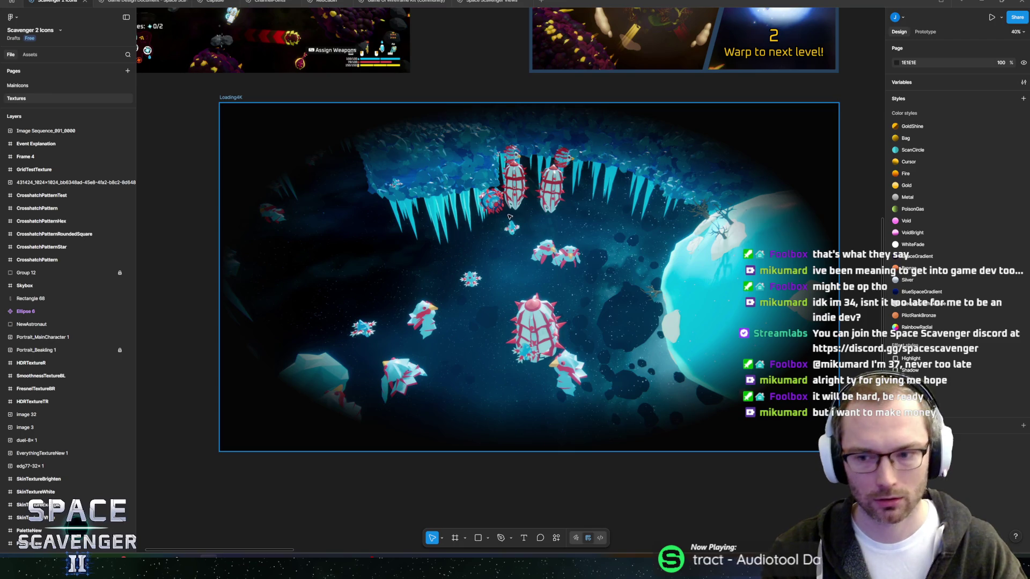
{"action": "scroll", "coordinate": [474, 220], "scroll_direction": "right", "scroll_amount": 2}
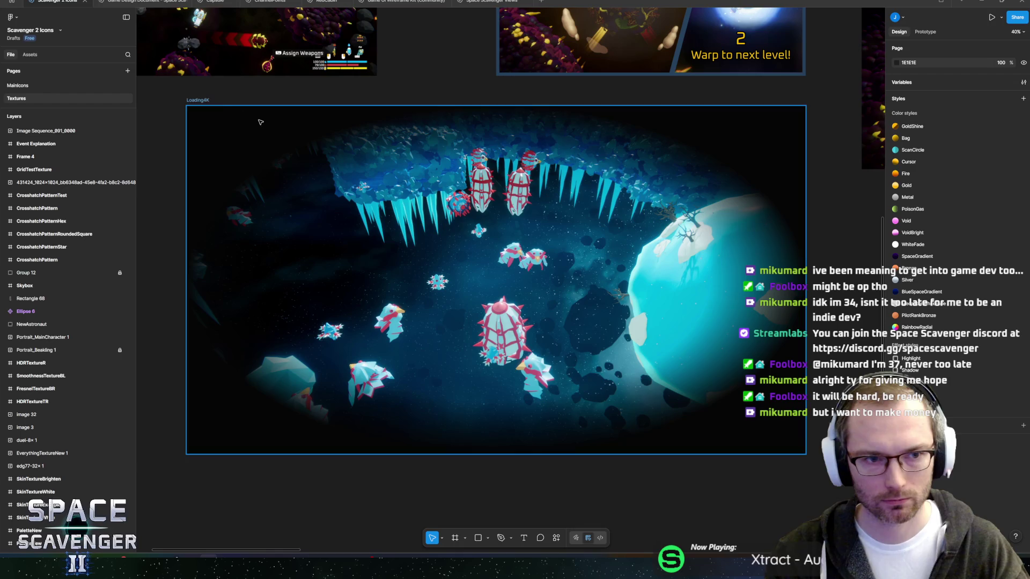
{"action": "left_click", "coordinate": [349, 119]}
{"action": "scroll", "coordinate": [437, 124], "scroll_direction": "down", "scroll_amount": 4}
{"action": "mouse_move", "coordinate": [441, 114]}
{"action": "left_mouse_down"}
{"action": "mouse_move", "coordinate": [441, 171]}
{"action": "mouse_move", "coordinate": [401, 192]}
{"action": "mouse_move", "coordinate": [425, 179]}
{"action": "left_mouse_up"}
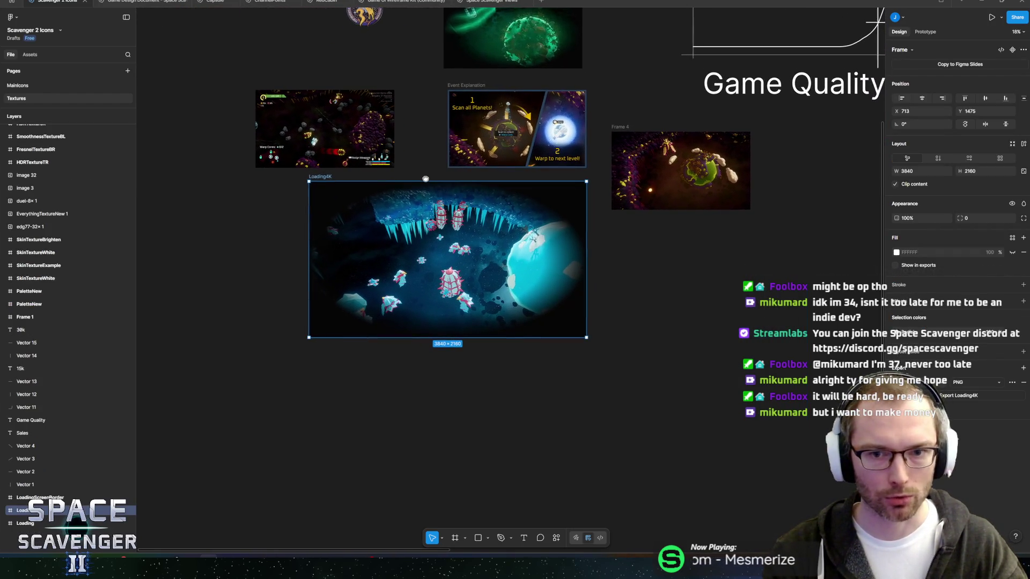
{"action": "scroll", "coordinate": [470, 199], "scroll_direction": "up", "scroll_amount": 5}
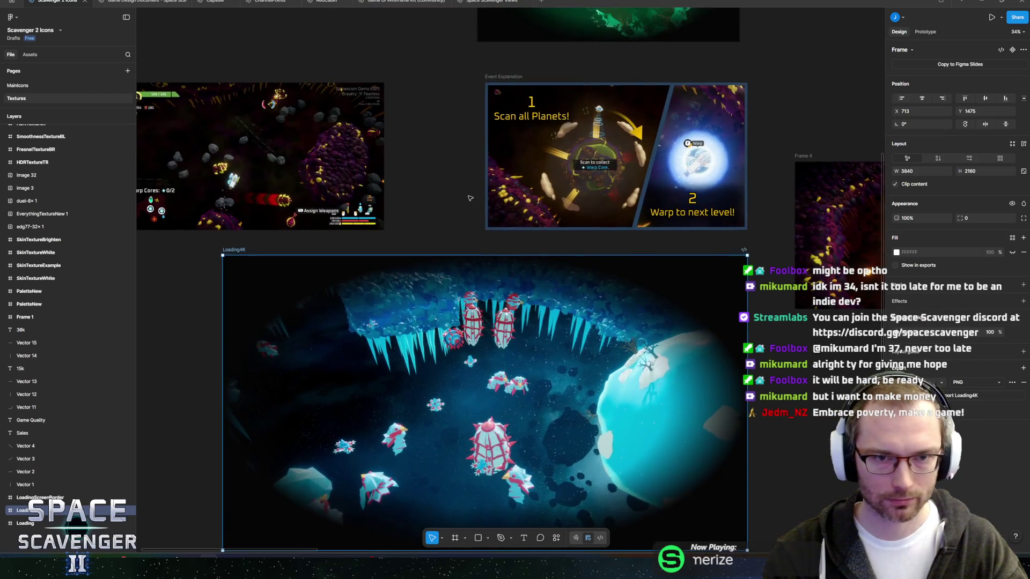
{"action": "scroll", "coordinate": [470, 198], "scroll_direction": "down", "scroll_amount": 2}
{"action": "left_click_drag", "start_coordinate": [467, 184], "coordinate": [515, 176]}
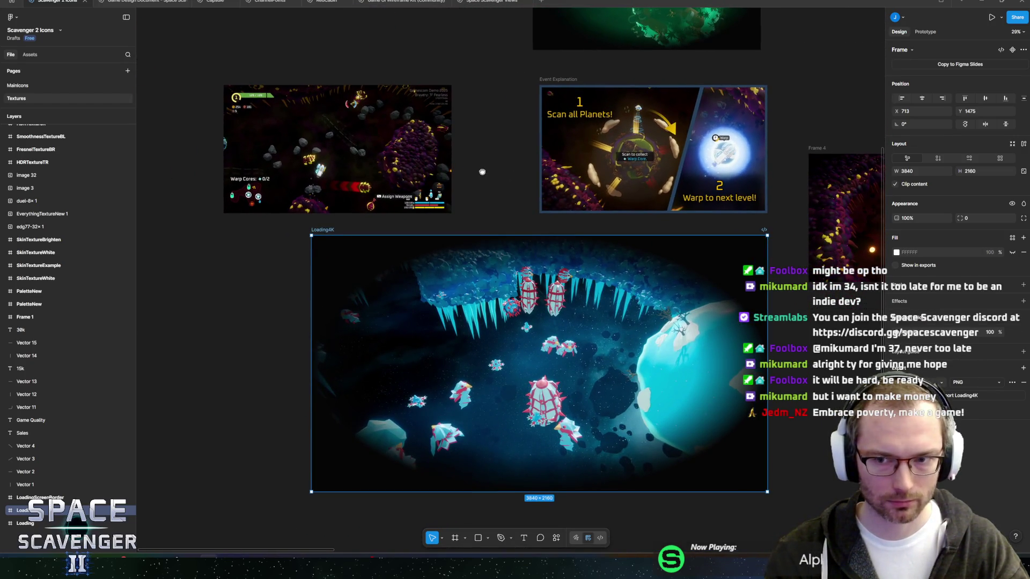
{"action": "scroll", "coordinate": [489, 174], "scroll_direction": "down", "scroll_amount": 1}
{"action": "scroll", "coordinate": [514, 130], "scroll_direction": "up", "scroll_amount": 2}
{"action": "left_click_drag", "start_coordinate": [514, 130], "coordinate": [586, 112]}
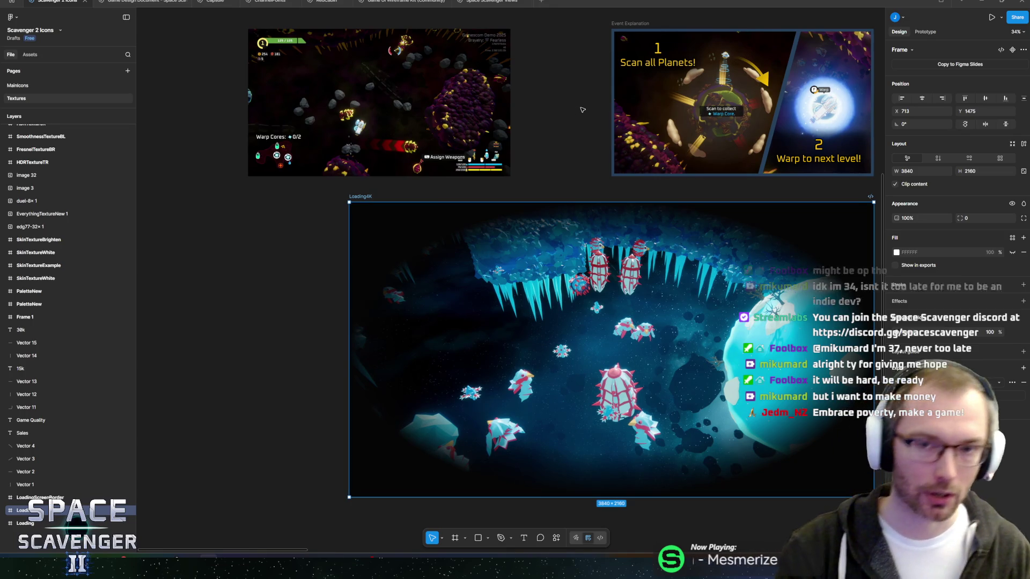
{"action": "left_click", "coordinate": [578, 111]}
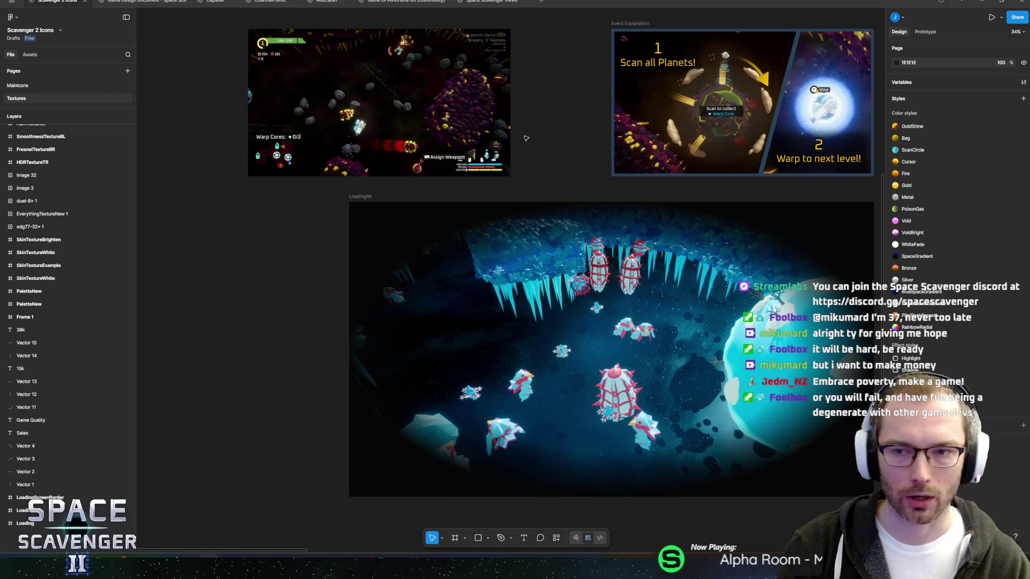
{"action": "scroll", "coordinate": [579, 181], "scroll_direction": "right", "scroll_amount": 3}
{"action": "left_click", "coordinate": [429, 128]}
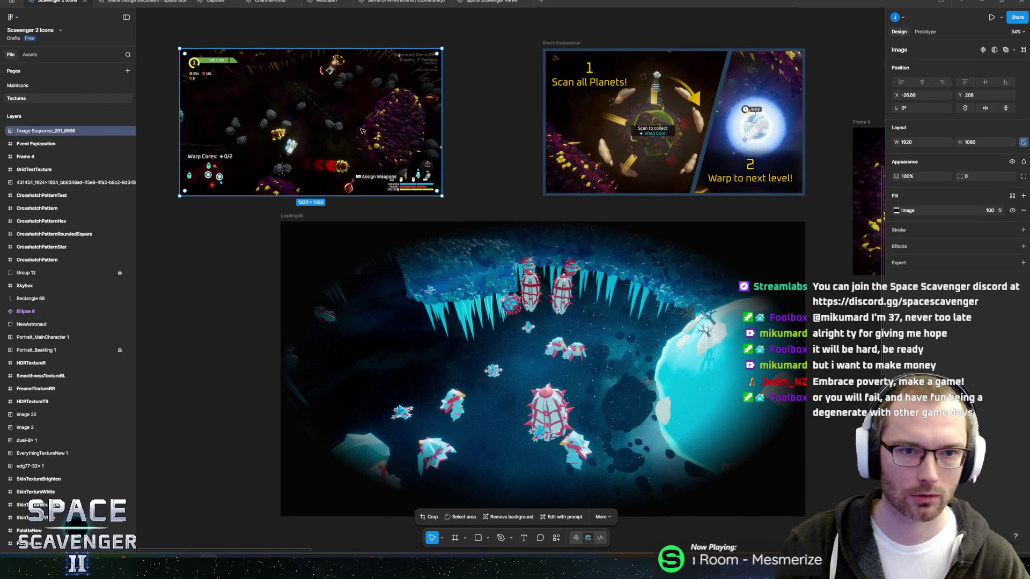
{"action": "left_click", "coordinate": [475, 134]}
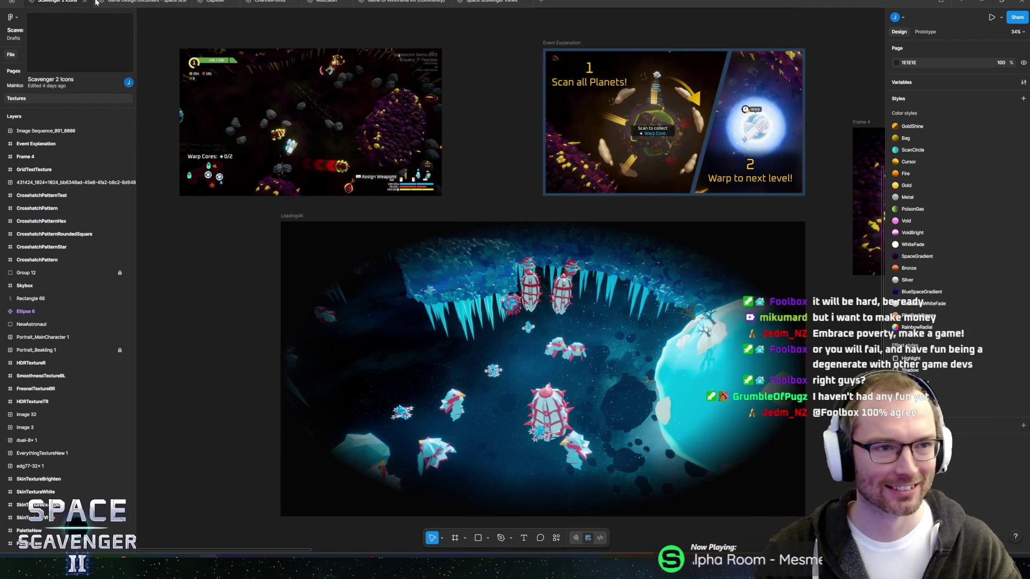
Step: Open the Game Design Document's Design Sketching page and zoom onto the Artifacts + Gadgets damage-type map around LASER
{"action": "left_click", "coordinate": [143, 4]}
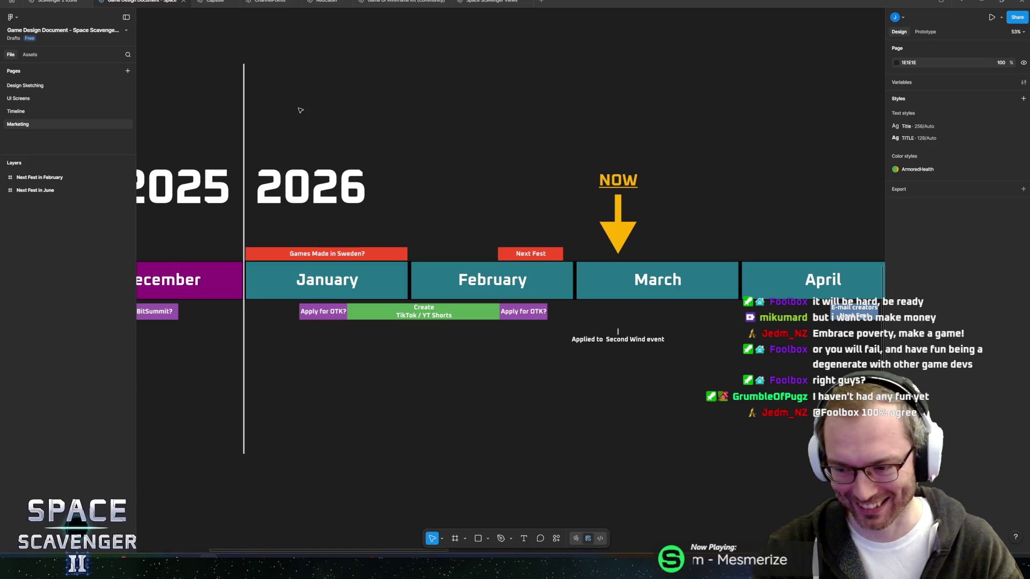
{"action": "left_click", "coordinate": [25, 86]}
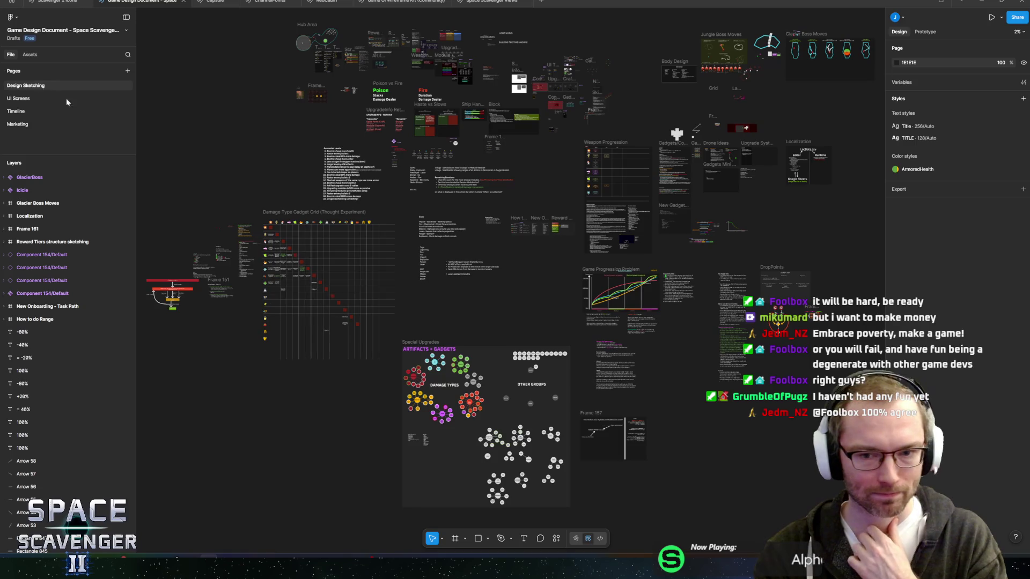
{"action": "scroll", "coordinate": [472, 303], "scroll_direction": "up", "scroll_amount": 10, "text": "ctrl"}
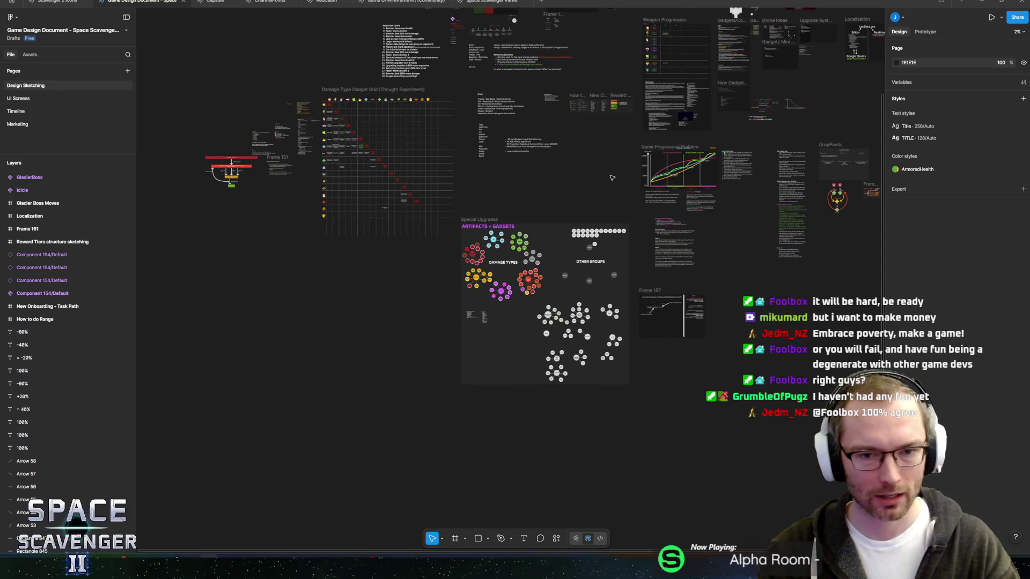
{"action": "scroll", "coordinate": [693, 165], "scroll_direction": "down", "scroll_amount": 3, "text": "ctrl"}
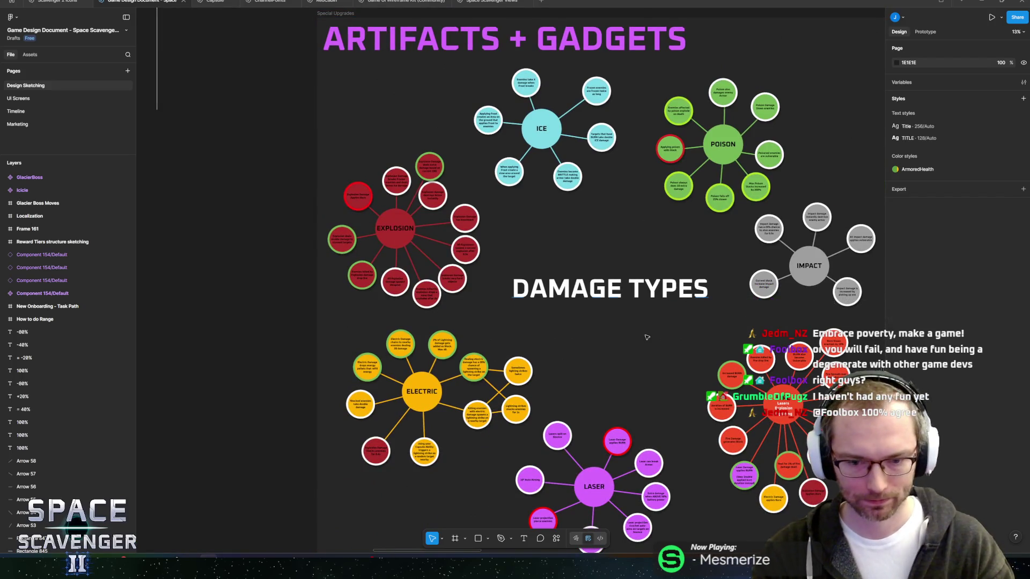
{"action": "scroll", "coordinate": [536, 279], "scroll_direction": "down", "scroll_amount": 4}
{"action": "scroll", "coordinate": [598, 304], "scroll_direction": "up", "scroll_amount": 4, "text": "ctrl"}
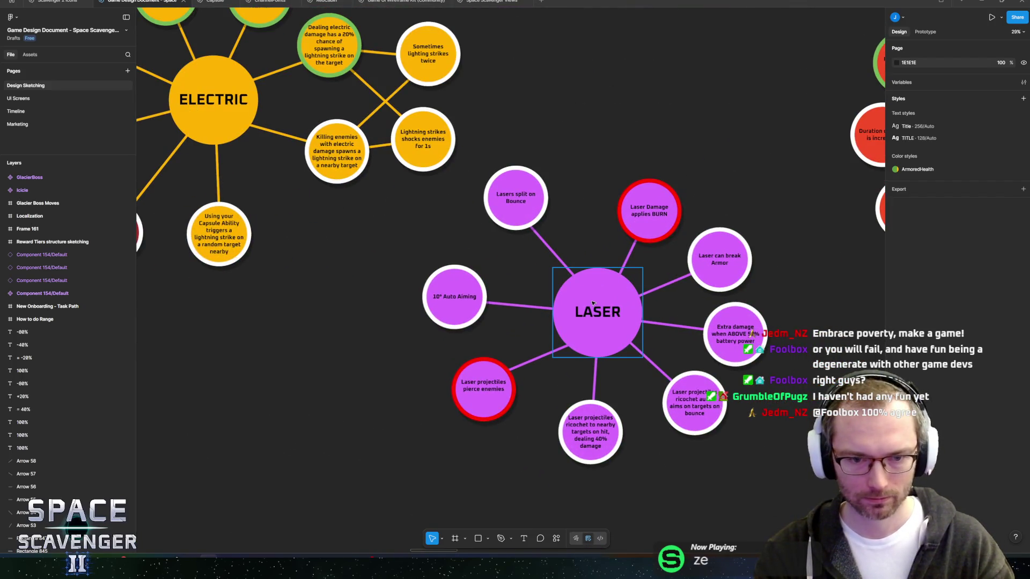
{"action": "mouse_move", "coordinate": [577, 249]}
{"action": "left_mouse_down"}
{"action": "mouse_move", "coordinate": [398, 269]}
{"action": "mouse_move", "coordinate": [487, 255]}
{"action": "left_mouse_up"}
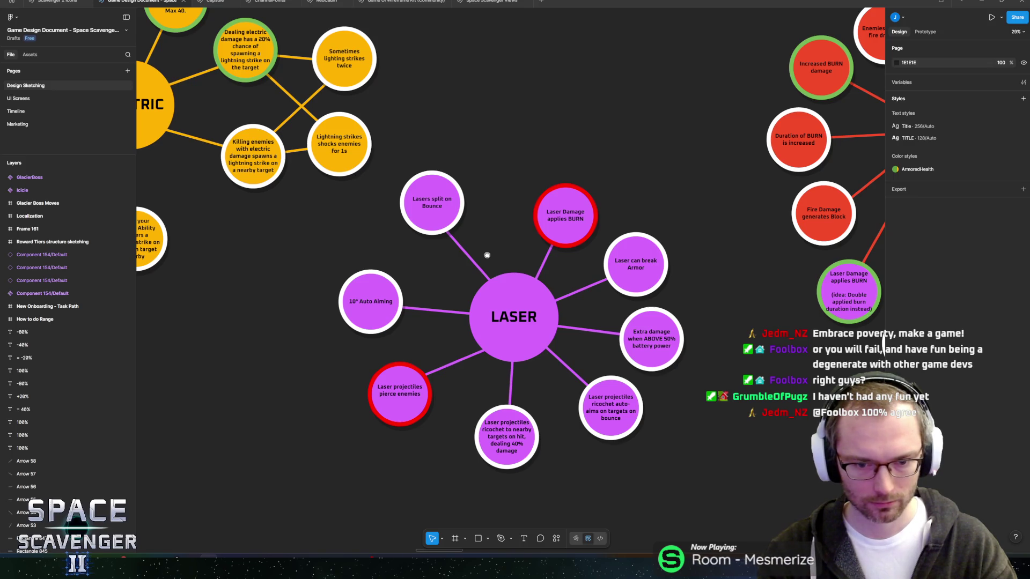
{"action": "left_click_drag", "start_coordinate": [487, 255], "coordinate": [484, 250]}
{"action": "left_click", "coordinate": [504, 296]}
{"action": "left_click", "coordinate": [661, 253]}
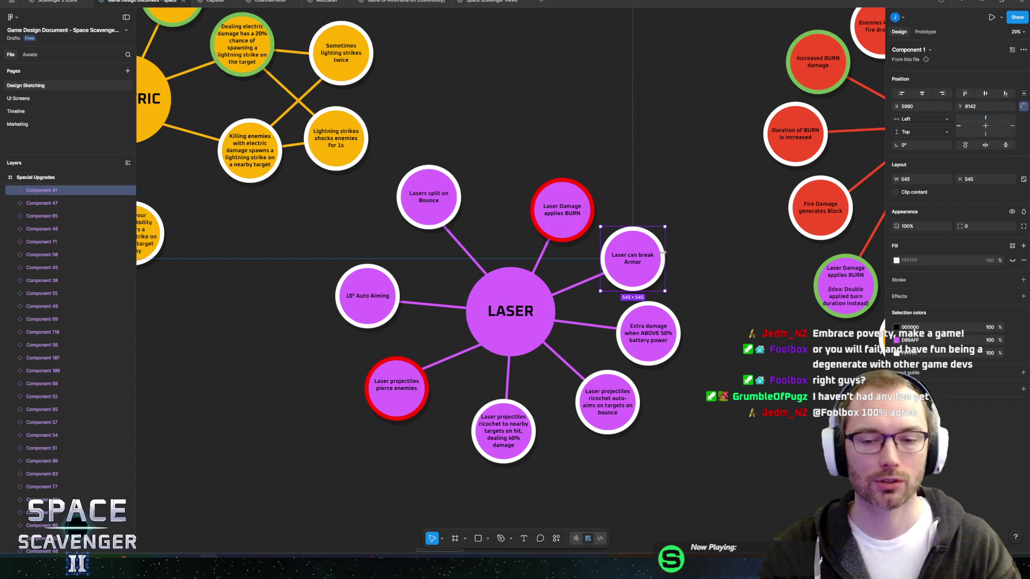
{"action": "left_click", "coordinate": [430, 200]}
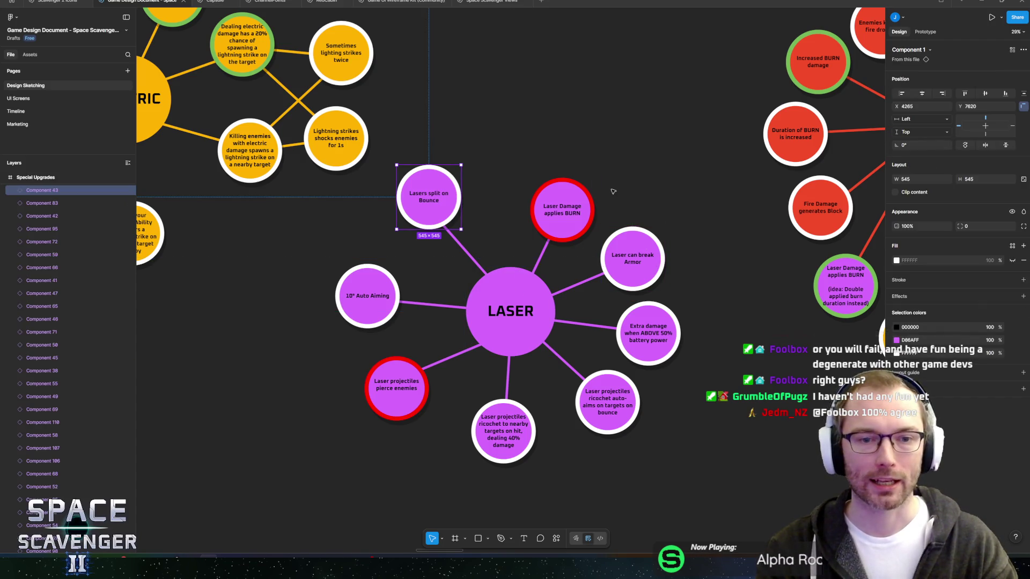
{"action": "scroll", "coordinate": [608, 171], "scroll_direction": "down", "scroll_amount": 5}
{"action": "scroll", "coordinate": [538, 119], "scroll_direction": "up", "scroll_amount": 5}
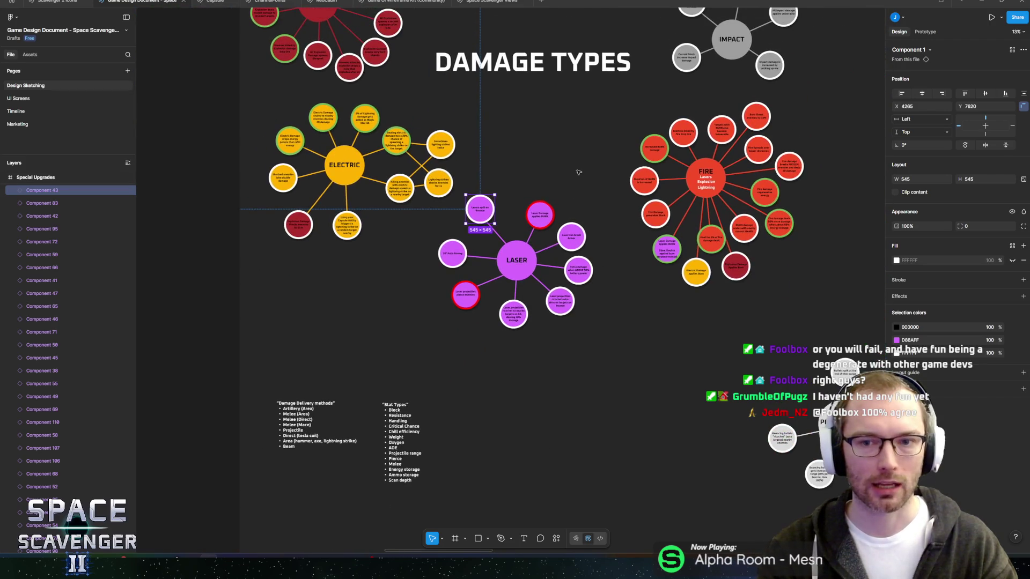
{"action": "scroll", "coordinate": [555, 186], "scroll_direction": "left", "scroll_amount": 5}
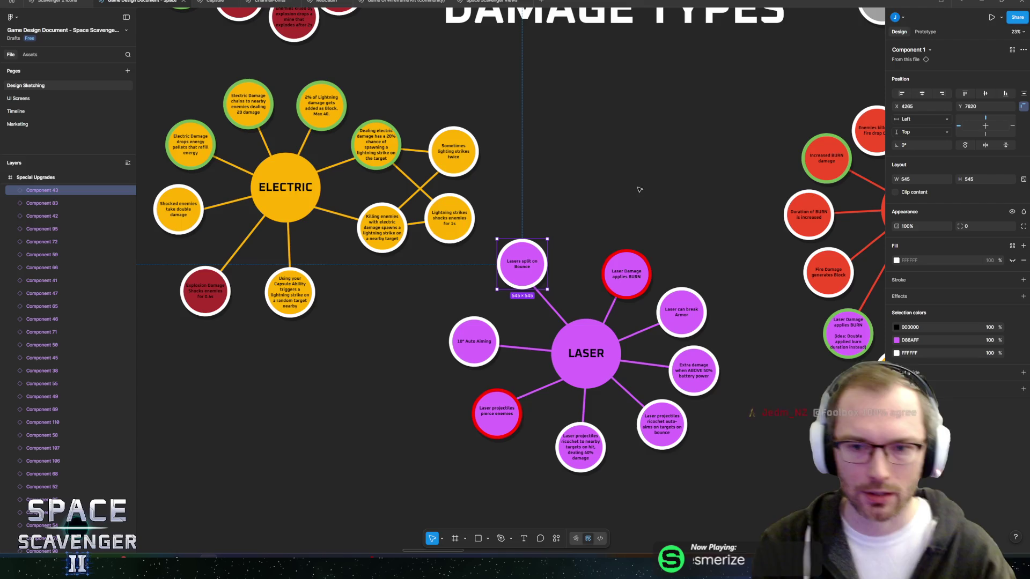
{"action": "left_click_drag", "start_coordinate": [708, 214], "coordinate": [317, 223]}
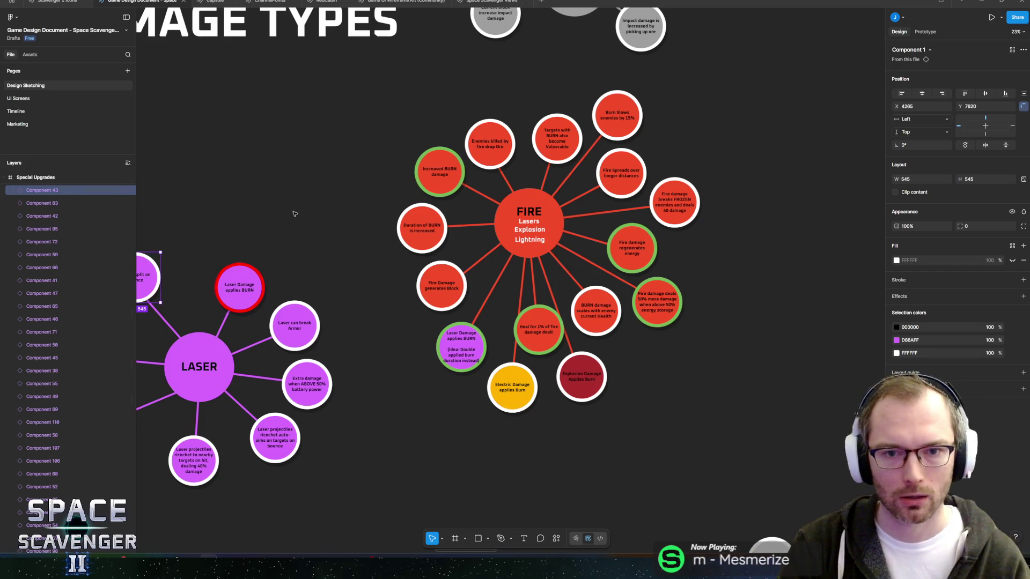
{"action": "mouse_move", "coordinate": [441, 117]}
{"action": "left_mouse_down"}
{"action": "mouse_move", "coordinate": [427, 274]}
{"action": "mouse_move", "coordinate": [520, 315]}
{"action": "mouse_move", "coordinate": [593, 184]}
{"action": "mouse_move", "coordinate": [758, 241]}
{"action": "mouse_move", "coordinate": [436, 368]}
{"action": "left_mouse_up"}
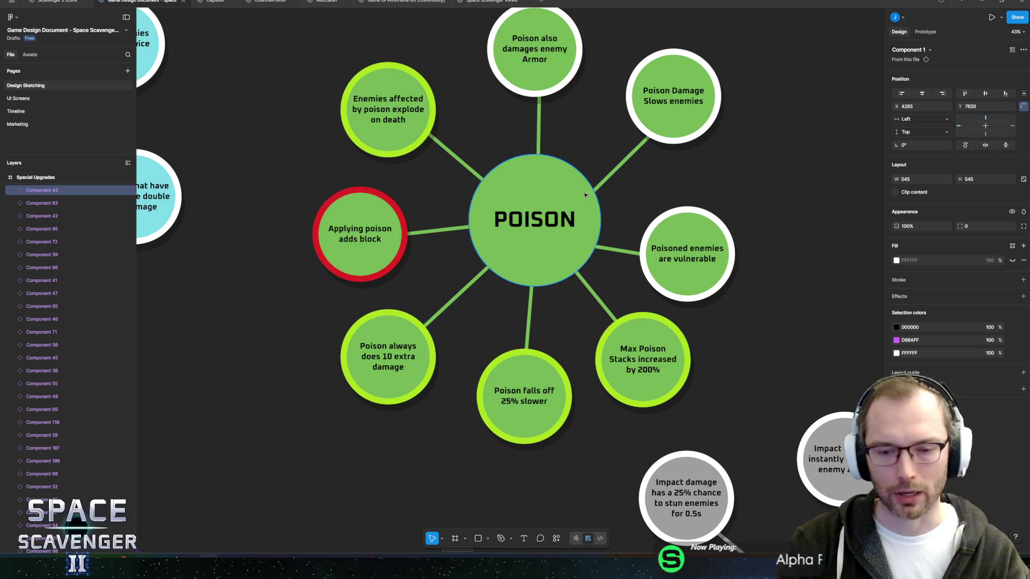
{"action": "left_click", "coordinate": [627, 387]}
{"action": "key", "text": "Tab"}
{"action": "key", "text": "Tab"}
{"action": "left_click", "coordinate": [650, 276]}
{"action": "left_click", "coordinate": [491, 226]}
{"action": "scroll", "coordinate": [491, 226], "scroll_direction": "down", "scroll_amount": 5}
{"action": "scroll", "coordinate": [462, 197], "scroll_direction": "left", "scroll_amount": 5}
{"action": "scroll", "coordinate": [375, 182], "scroll_direction": "up", "scroll_amount": 5}
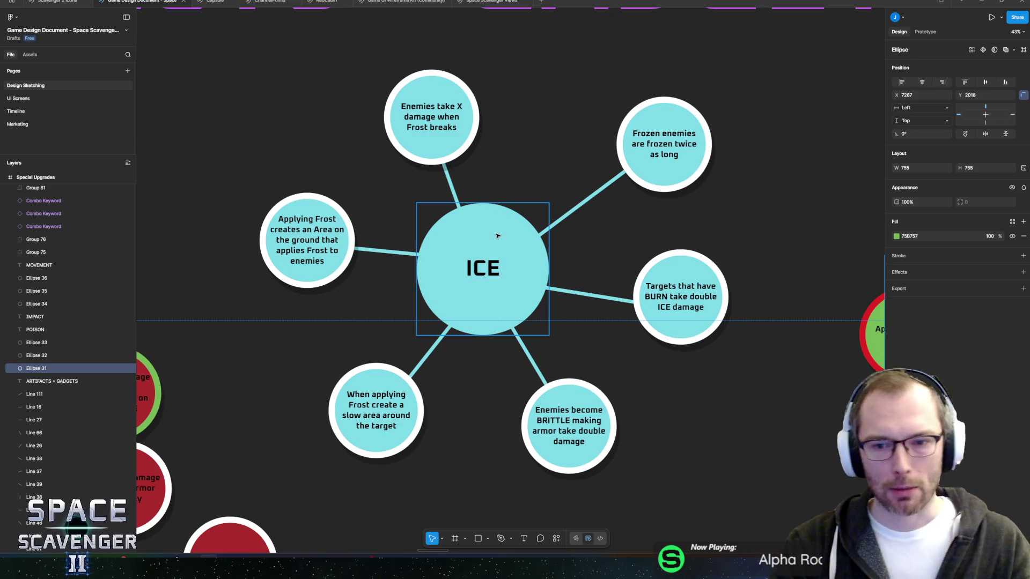
{"action": "scroll", "coordinate": [647, 142], "scroll_direction": "down", "scroll_amount": 5}
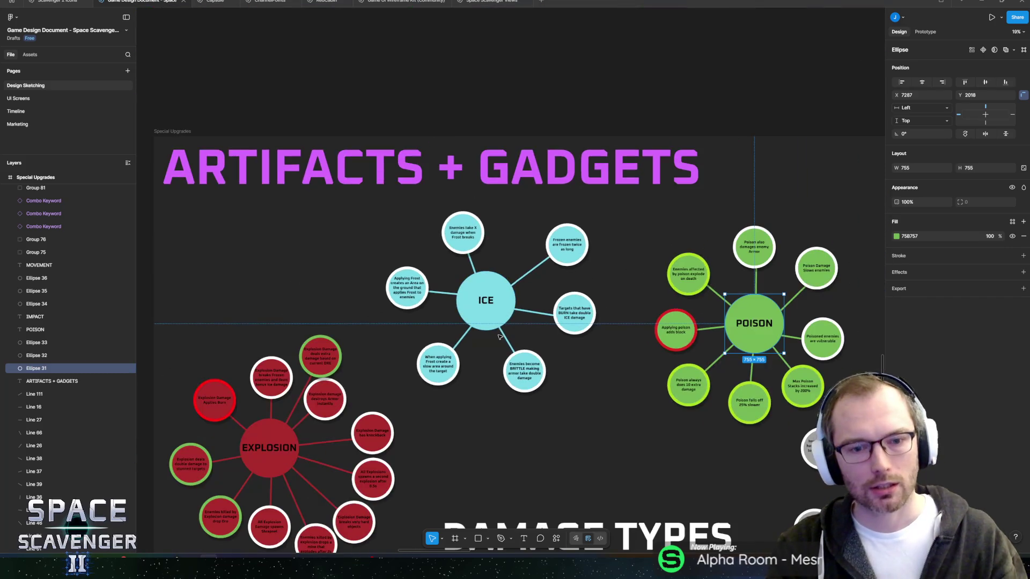
{"action": "scroll", "coordinate": [581, 237], "scroll_direction": "down", "scroll_amount": 1}
{"action": "scroll", "coordinate": [580, 238], "scroll_direction": "down", "scroll_amount": 10}
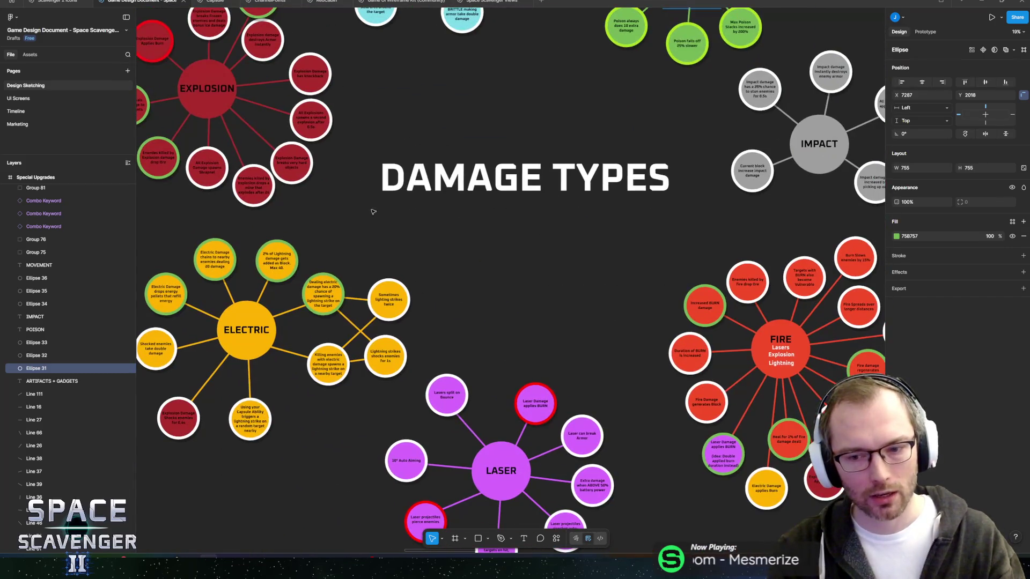
{"action": "scroll", "coordinate": [581, 436], "scroll_direction": "down", "scroll_amount": 3}
{"action": "scroll", "coordinate": [580, 435], "scroll_direction": "left", "scroll_amount": 2}
{"action": "scroll", "coordinate": [580, 435], "scroll_direction": "up", "scroll_amount": 3}
{"action": "scroll", "coordinate": [706, 208], "scroll_direction": "right", "scroll_amount": 3}
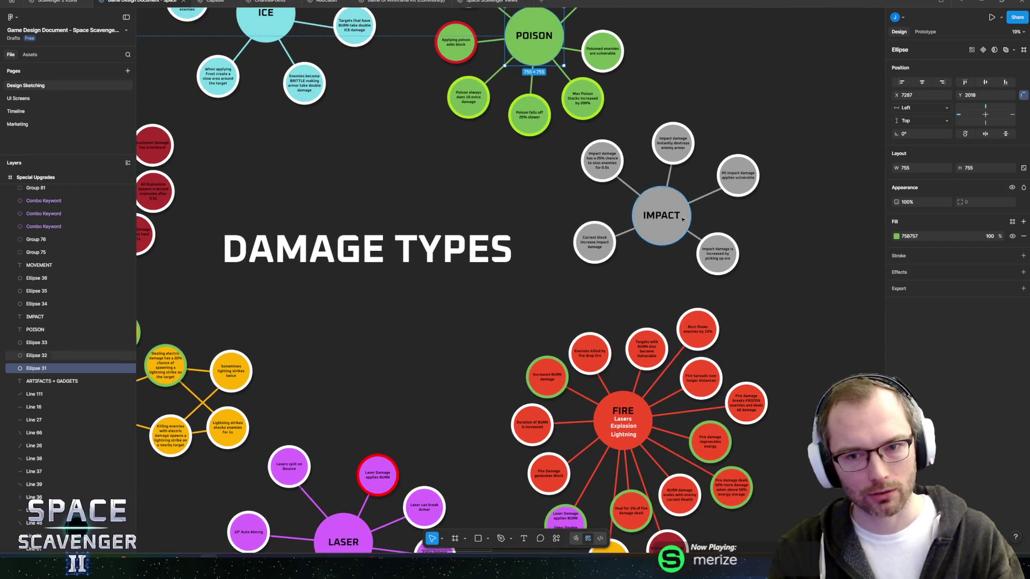
{"action": "scroll", "coordinate": [735, 179], "scroll_direction": "left", "scroll_amount": 2}
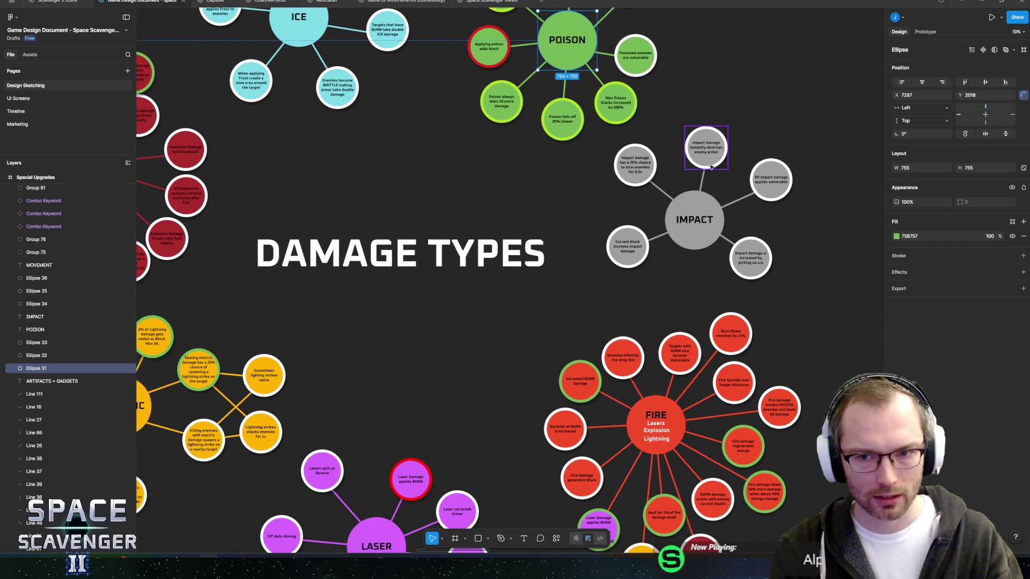
{"action": "scroll", "coordinate": [690, 173], "scroll_direction": "right", "scroll_amount": 3}
{"action": "scroll", "coordinate": [665, 225], "scroll_direction": "up", "scroll_amount": 3, "text": "ctrl"}
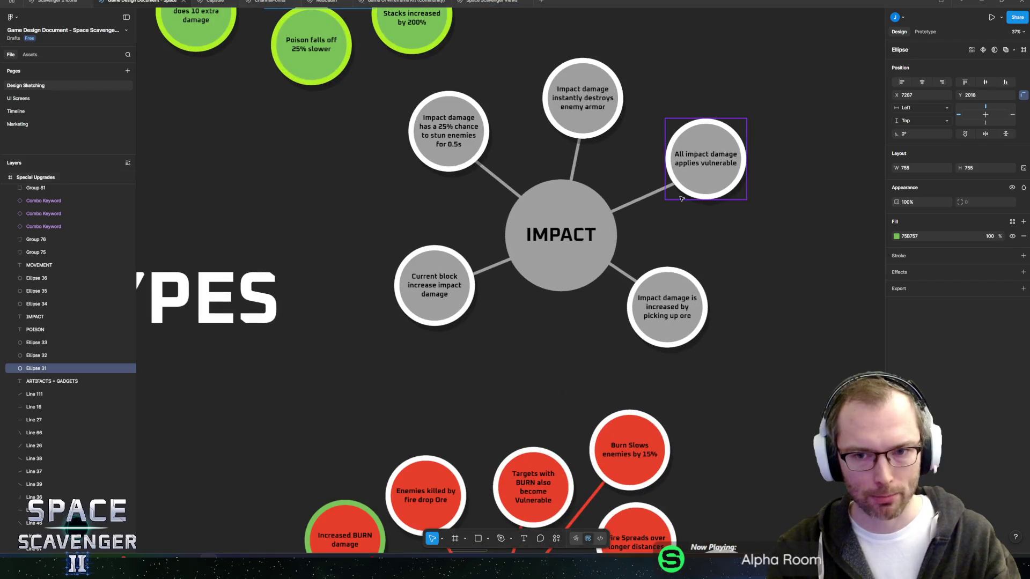
{"action": "scroll", "coordinate": [660, 244], "scroll_direction": "up", "scroll_amount": 2, "text": "ctrl"}
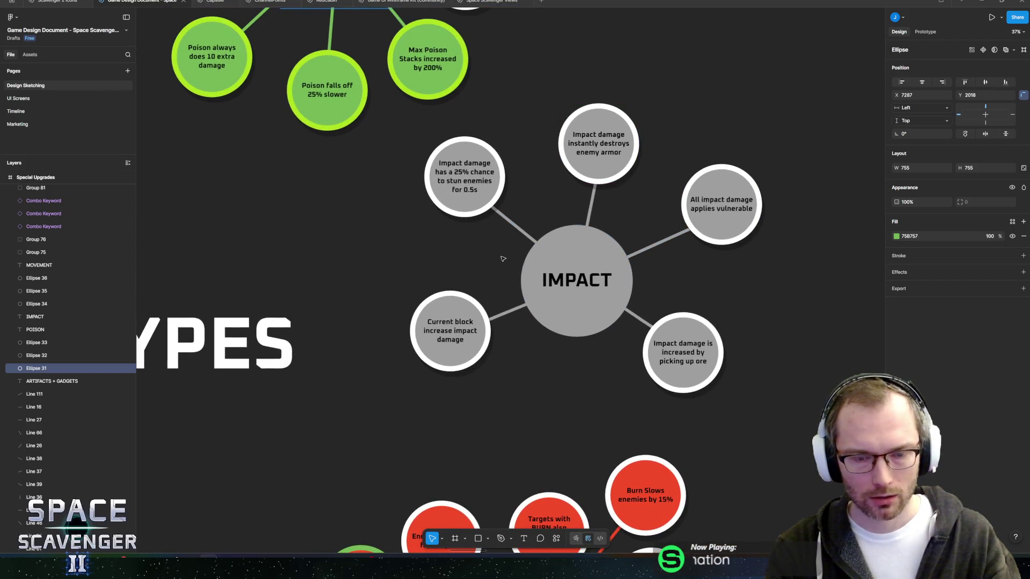